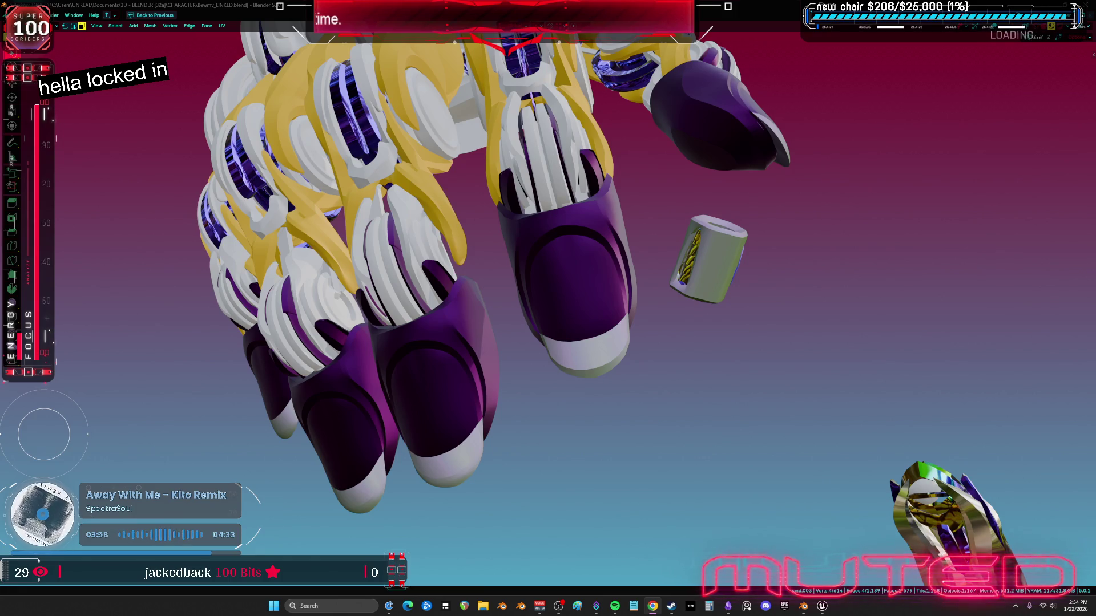
Turn on wireframe overlays, return to Object Mode, and hide the five outer finger shells
{"action": "mouse_move", "coordinate": [286, 196]}
{"action": "middle_mouse_down"}
{"action": "mouse_move", "coordinate": [673, 329]}
{"action": "mouse_move", "coordinate": [623, 348]}
{"action": "middle_mouse_up"}
{"action": "key", "text": "shift+alt+z"}
{"action": "key", "text": "Tab"}
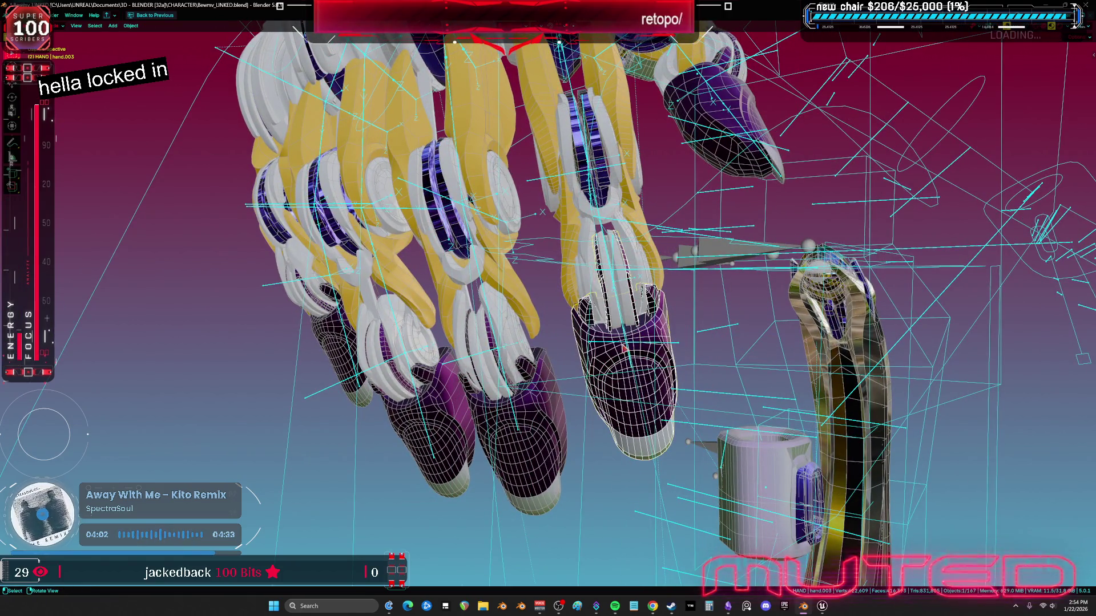
{"action": "left_click", "coordinate": [549, 457], "text": "shift"}
{"action": "left_click", "coordinate": [422, 433], "text": "shift"}
{"action": "left_click", "coordinate": [333, 343], "text": "shift"}
{"action": "mouse_move", "coordinate": [334, 342]}
{"action": "middle_mouse_down"}
{"action": "mouse_move", "coordinate": [694, 314]}
{"action": "mouse_move", "coordinate": [625, 313]}
{"action": "middle_mouse_up"}
{"action": "left_click", "coordinate": [625, 313], "text": "shift"}
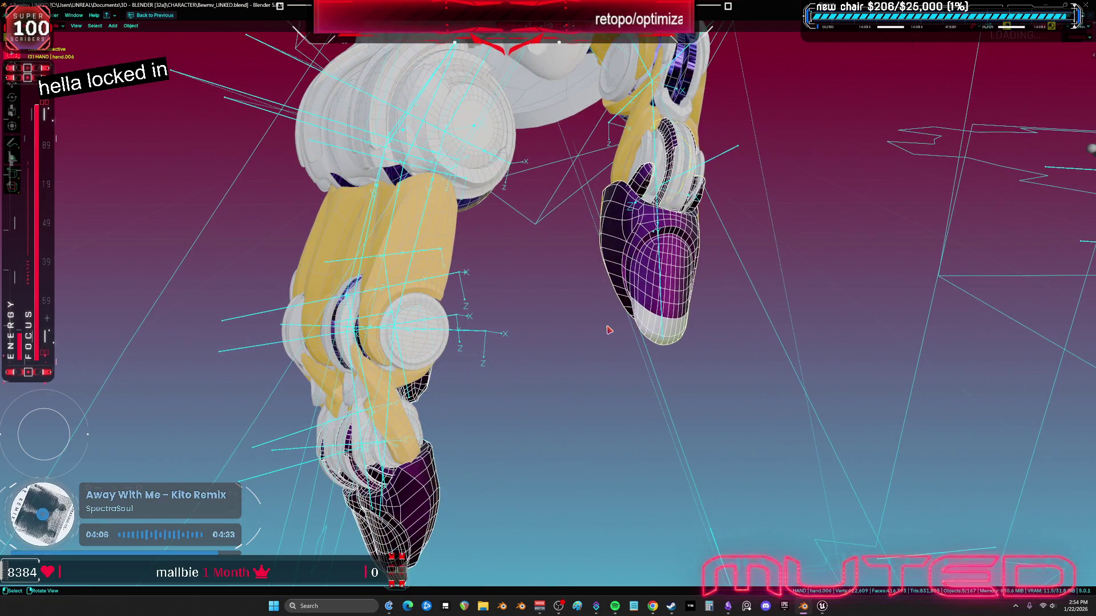
{"action": "key", "text": "h"}
Select two of the now-exposed inner finger joint pieces
{"action": "middle_click_drag", "start_coordinate": [543, 347], "coordinate": [631, 400]}
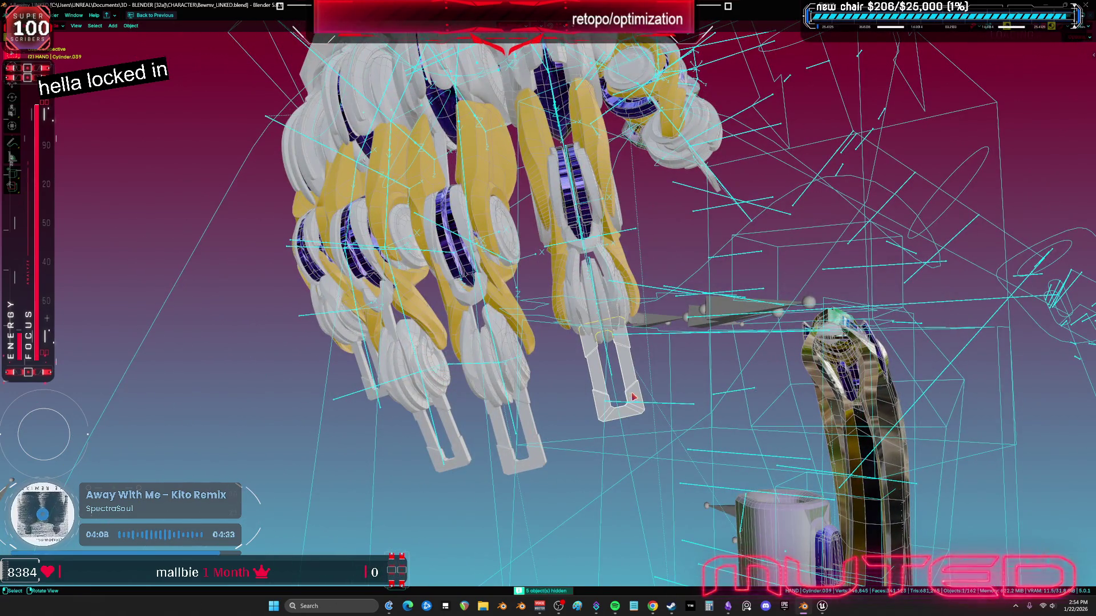
{"action": "left_click", "coordinate": [535, 428]}
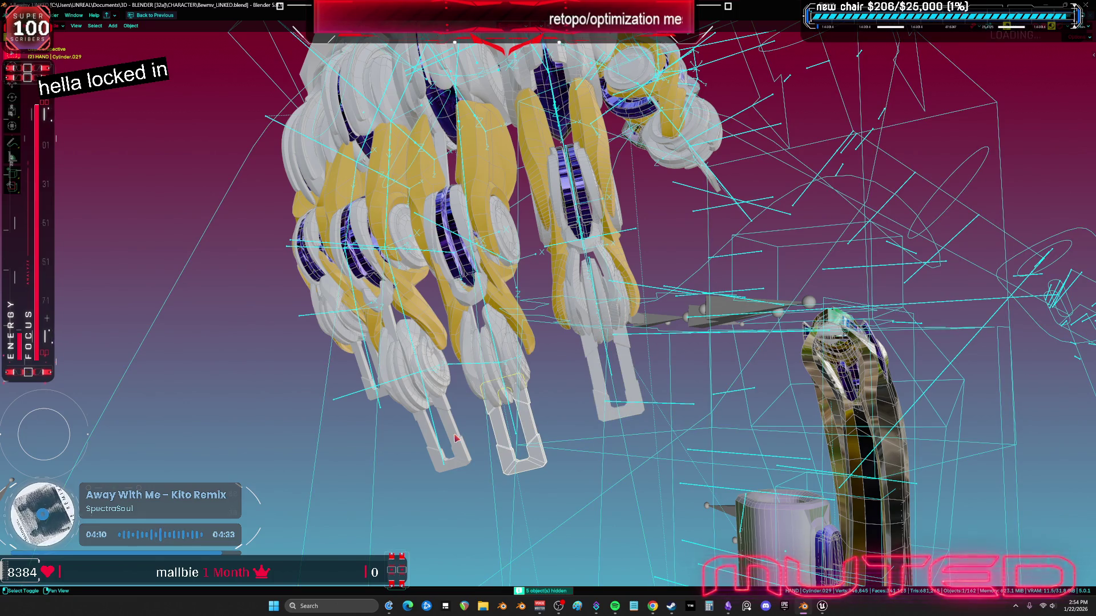
{"action": "middle_click_drag", "start_coordinate": [506, 393], "coordinate": [407, 374]}
{"action": "mouse_move", "coordinate": [625, 250]}
{"action": "middle_mouse_down"}
{"action": "mouse_move", "coordinate": [759, 246]}
{"action": "mouse_move", "coordinate": [802, 289]}
{"action": "mouse_move", "coordinate": [818, 366]}
{"action": "mouse_move", "coordinate": [490, 359]}
{"action": "mouse_move", "coordinate": [592, 384]}
{"action": "mouse_move", "coordinate": [613, 374]}
{"action": "mouse_move", "coordinate": [605, 406]}
{"action": "mouse_move", "coordinate": [651, 416]}
{"action": "mouse_move", "coordinate": [646, 393]}
{"action": "mouse_move", "coordinate": [459, 402]}
{"action": "mouse_move", "coordinate": [626, 403]}
{"action": "mouse_move", "coordinate": [616, 363]}
{"action": "mouse_move", "coordinate": [586, 456]}
{"action": "middle_mouse_up"}
{"action": "left_click", "coordinate": [759, 246], "text": "shift"}
Re-hide the finger pieces, then hide the hand guide, the cyan root lines and the armature
{"action": "key", "text": "alt+h"}
{"action": "key", "text": "h"}
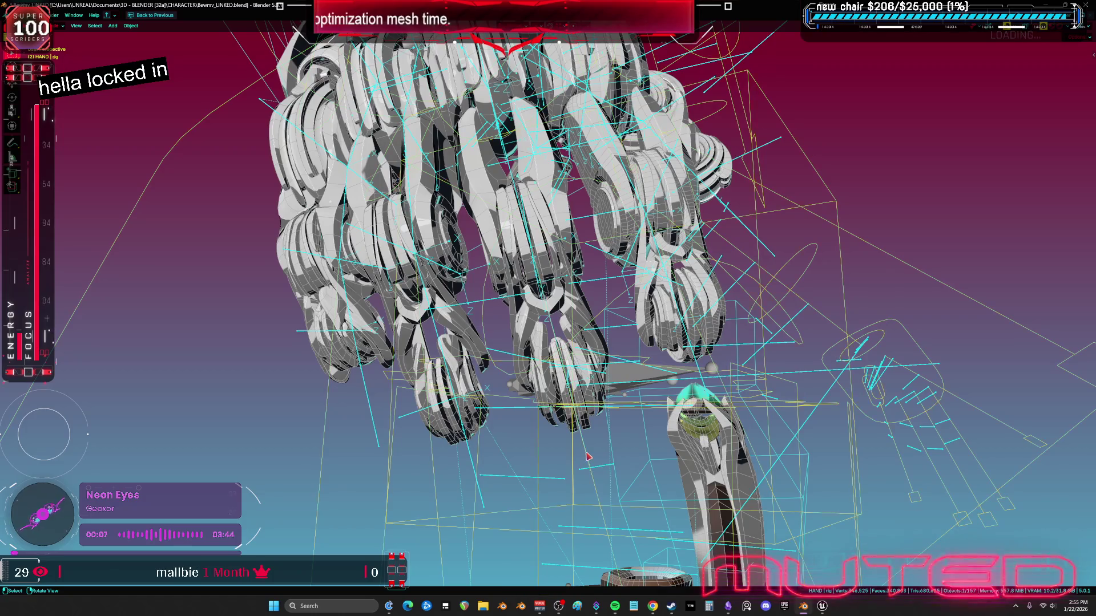
{"action": "left_click", "coordinate": [571, 461]}
{"action": "key", "text": "h"}
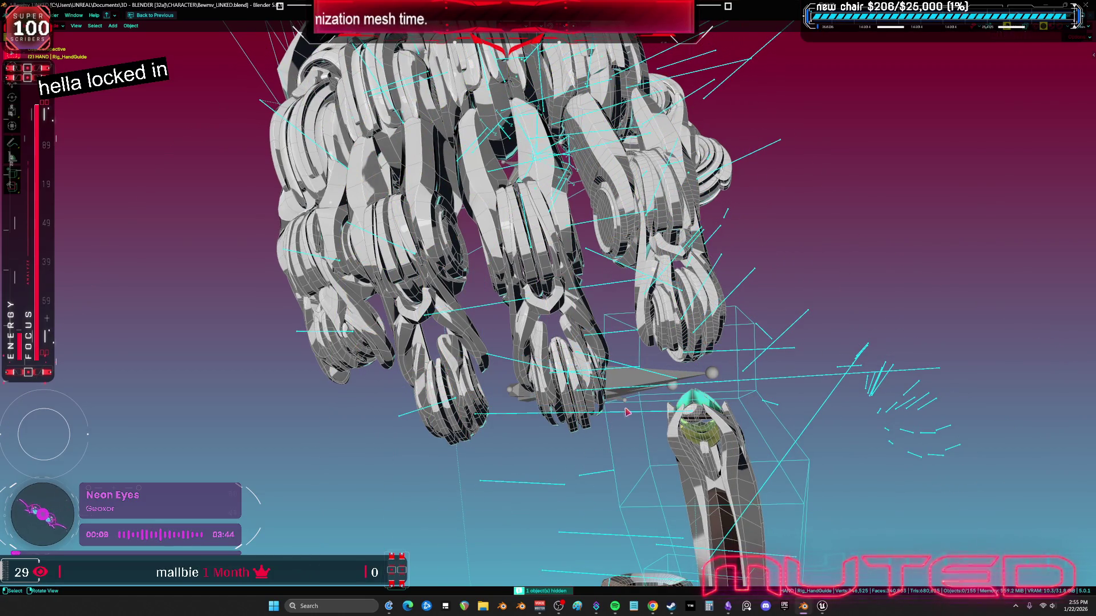
{"action": "left_click", "coordinate": [630, 412]}
{"action": "key", "text": "h"}
{"action": "left_click", "coordinate": [651, 399]}
{"action": "key", "text": "h"}
Zoom in, select the left finger part, and bring up the viewport shading MatCap choices
{"action": "mouse_move", "coordinate": [653, 404]}
{"action": "middle_mouse_down"}
{"action": "mouse_move", "coordinate": [624, 411]}
{"action": "mouse_move", "coordinate": [629, 392]}
{"action": "mouse_move", "coordinate": [637, 398]}
{"action": "middle_mouse_up"}
{"action": "scroll", "coordinate": [637, 399], "scroll_direction": "up", "scroll_amount": 2}
{"action": "left_click", "coordinate": [638, 398]}
{"action": "scroll", "coordinate": [638, 399], "scroll_direction": "up", "scroll_amount": 3}
{"action": "left_click", "coordinate": [342, 361]}
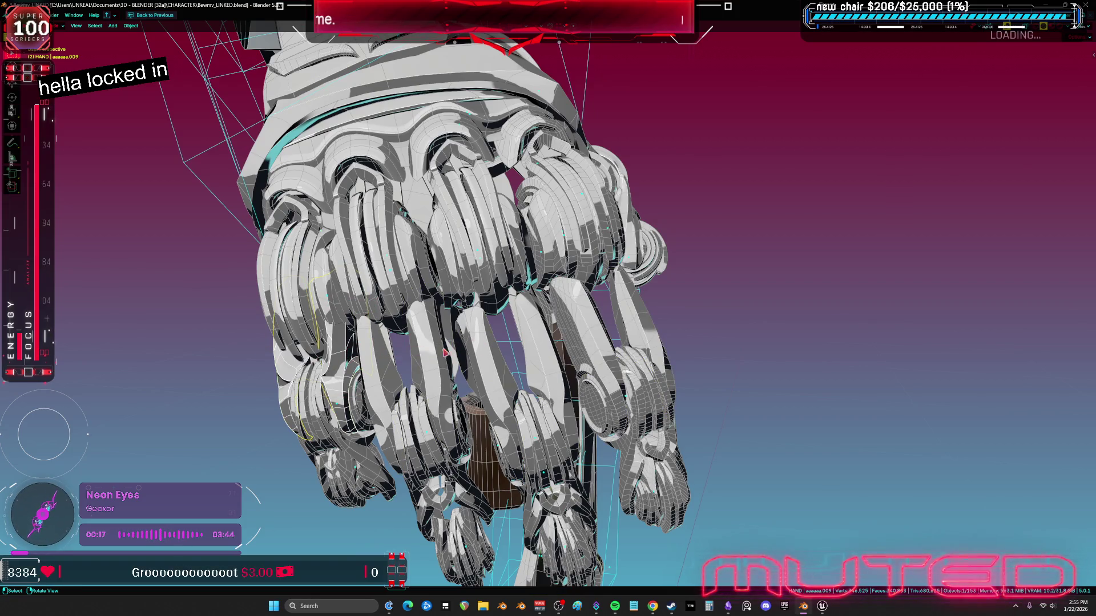
{"action": "left_click", "coordinate": [1088, 26]}
{"action": "left_click", "coordinate": [1034, 86]}
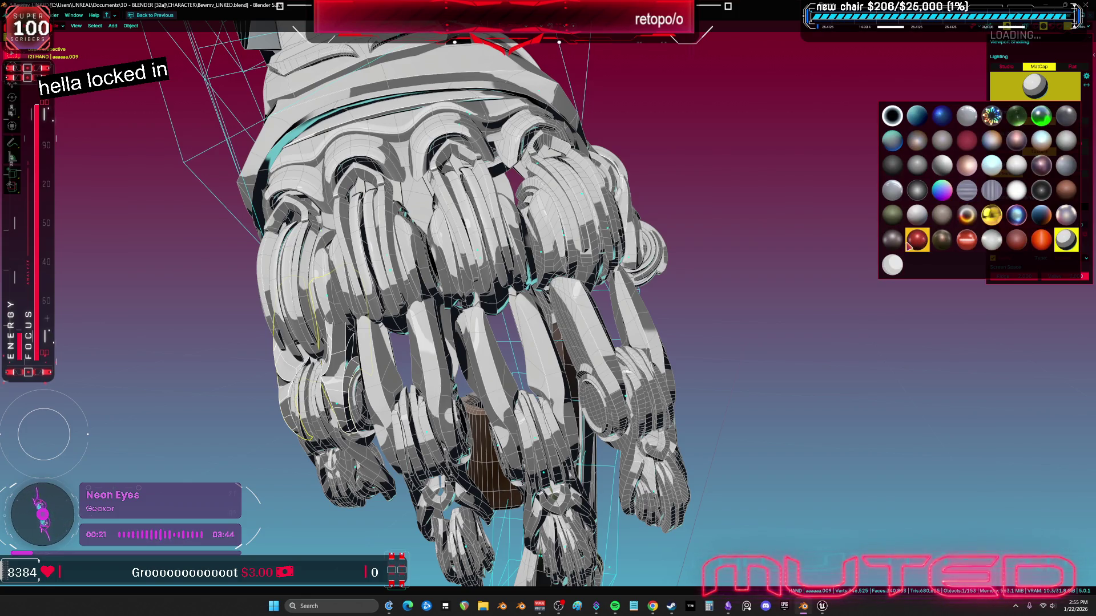
Preview the hand with a red MatCap, then switch to the green-and-silver MatCap
{"action": "left_click", "coordinate": [916, 240]}
{"action": "middle_click_drag", "start_coordinate": [627, 319], "coordinate": [465, 349]}
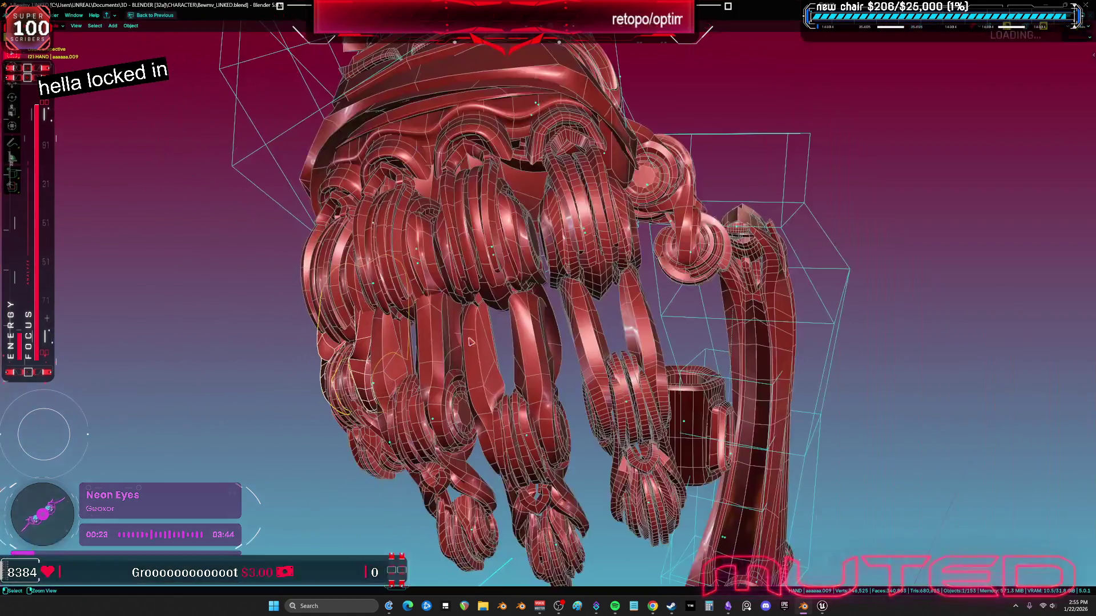
{"action": "left_click", "coordinate": [1068, 33]}
{"action": "left_click", "coordinate": [1023, 98]}
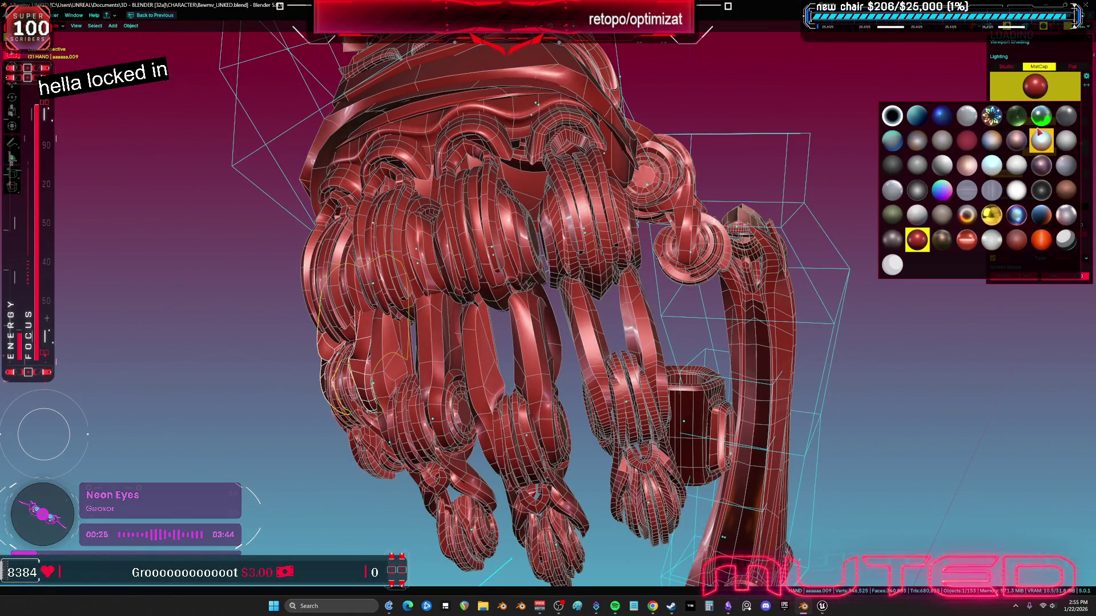
{"action": "left_click", "coordinate": [1040, 133]}
{"action": "mouse_move", "coordinate": [433, 365]}
{"action": "middle_mouse_down"}
{"action": "mouse_move", "coordinate": [359, 386]}
{"action": "mouse_move", "coordinate": [781, 280]}
{"action": "mouse_move", "coordinate": [622, 293]}
{"action": "middle_mouse_up"}
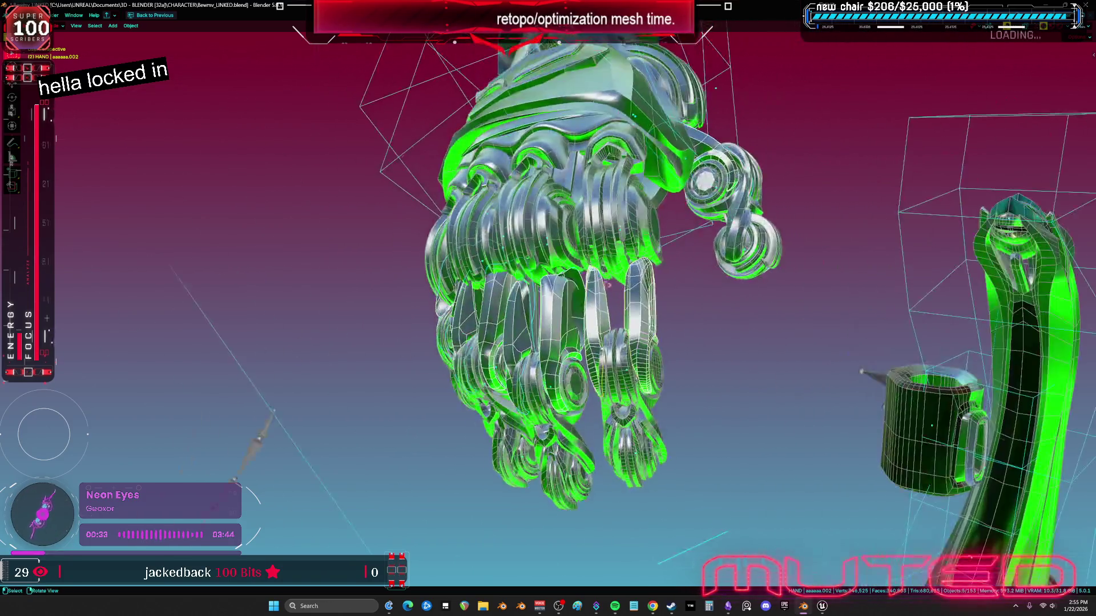
{"action": "left_click", "coordinate": [132, 26]}
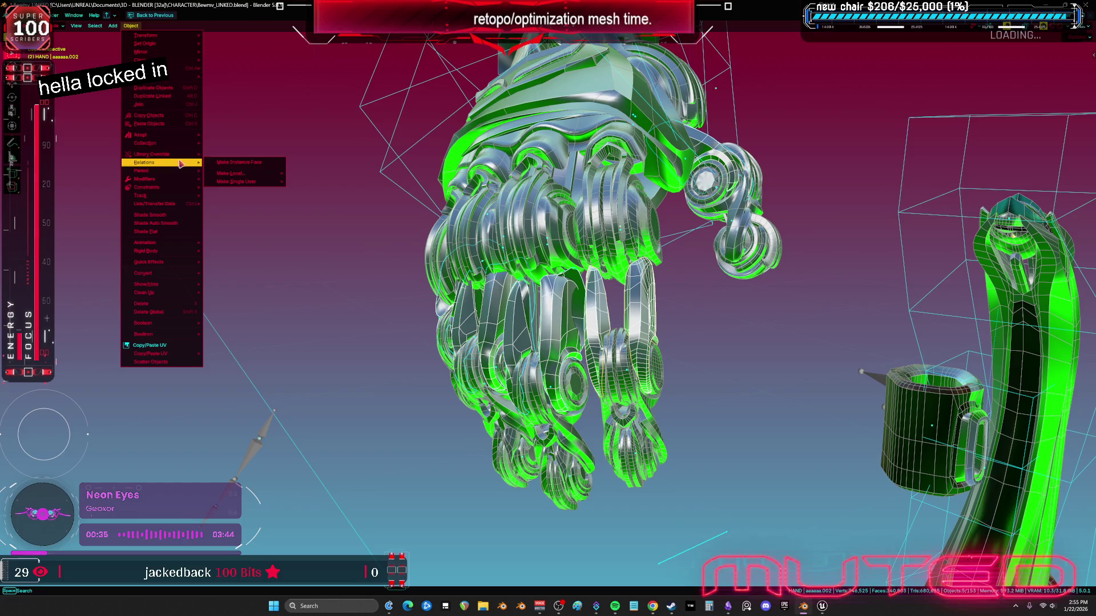
Link the active piece's mesh data to the other selected finger parts with Link Object Data
{"action": "mouse_move", "coordinate": [180, 157]}
{"action": "mouse_move", "coordinate": [187, 209]}
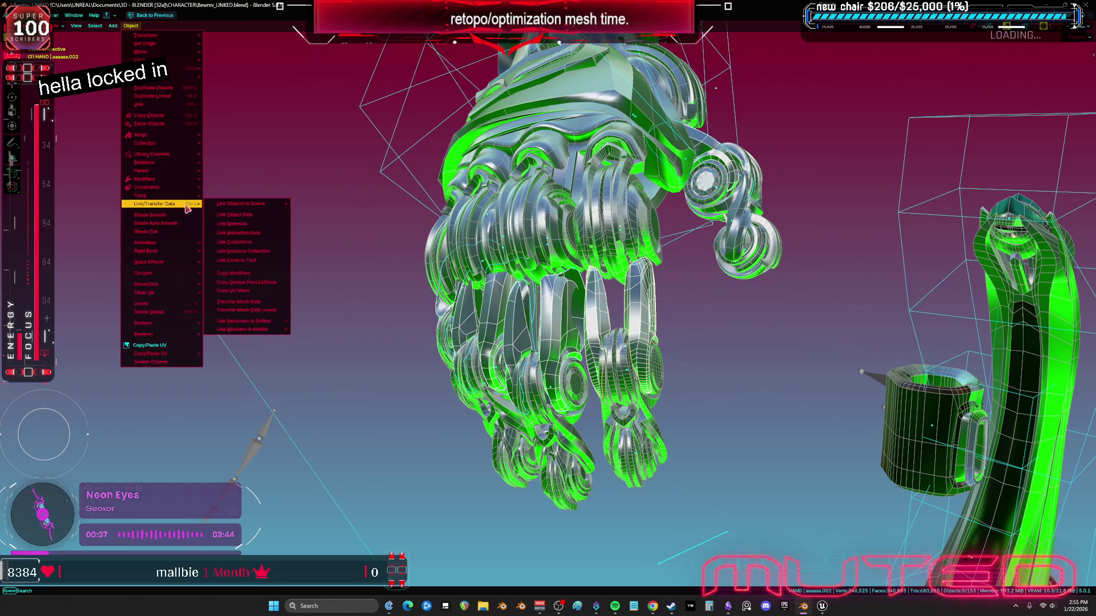
{"action": "left_click", "coordinate": [240, 217]}
{"action": "mouse_move", "coordinate": [456, 319]}
{"action": "middle_mouse_down"}
{"action": "mouse_move", "coordinate": [541, 344]}
{"action": "mouse_move", "coordinate": [477, 305]}
{"action": "middle_mouse_up"}
Make another finger part active and add several more finger and hand parts to the selection
{"action": "left_click", "coordinate": [513, 331]}
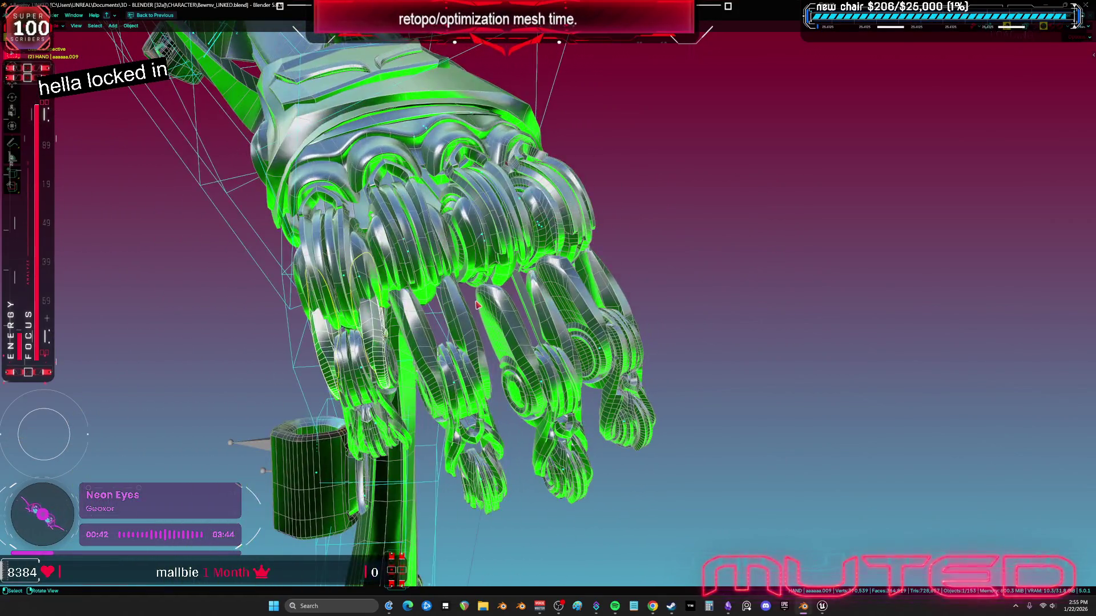
{"action": "left_click", "coordinate": [505, 322]}
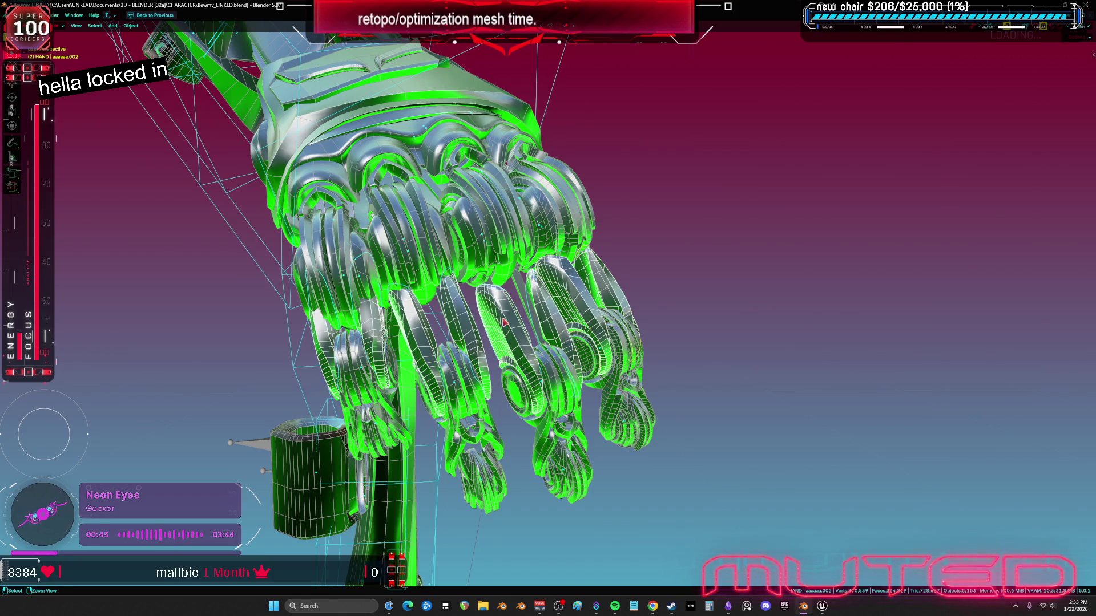
{"action": "mouse_move", "coordinate": [507, 321]}
{"action": "middle_mouse_down"}
{"action": "mouse_move", "coordinate": [435, 342]}
{"action": "mouse_move", "coordinate": [501, 321]}
{"action": "middle_mouse_up"}
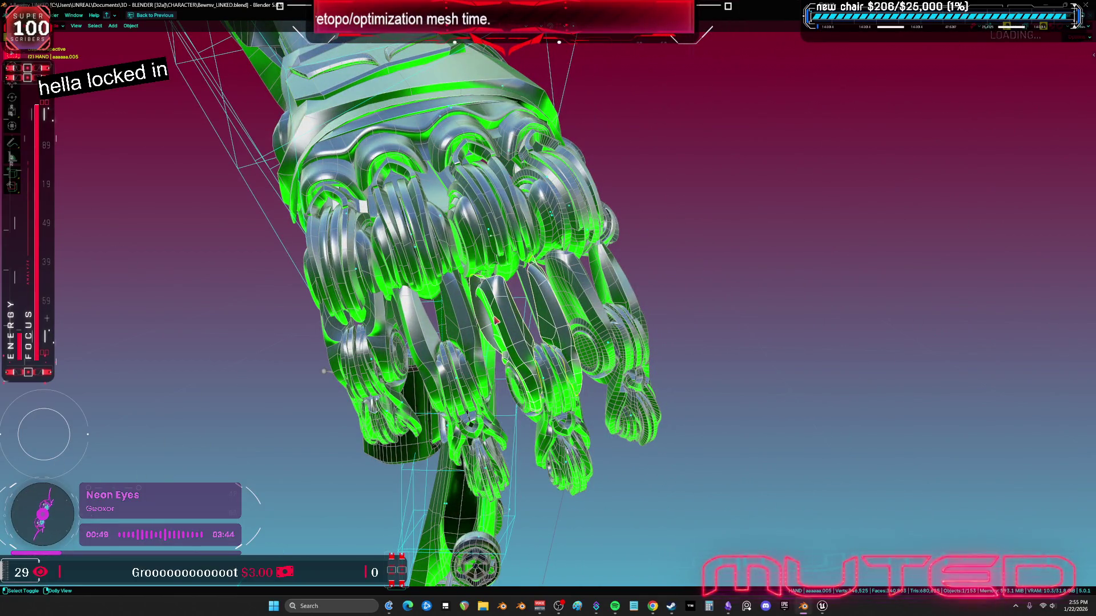
{"action": "left_click", "coordinate": [392, 327], "text": "shift"}
{"action": "left_click", "coordinate": [445, 325], "text": "shift"}
{"action": "left_click", "coordinate": [514, 317], "text": "shift"}
{"action": "middle_click_drag", "start_coordinate": [645, 316], "coordinate": [773, 265]}
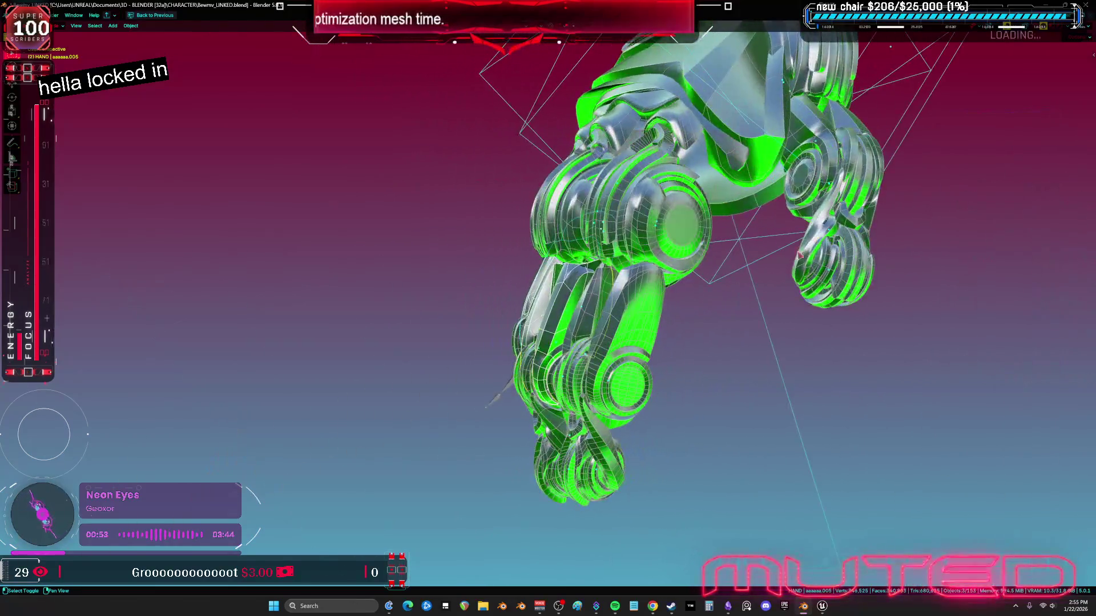
{"action": "left_click", "coordinate": [810, 113], "text": "shift"}
{"action": "left_click", "coordinate": [653, 320], "text": "shift"}
{"action": "middle_click_drag", "start_coordinate": [653, 320], "coordinate": [196, 30]}
Link Object Data across the new selection and restore the split layout with side panels
{"action": "left_click", "coordinate": [130, 25]}
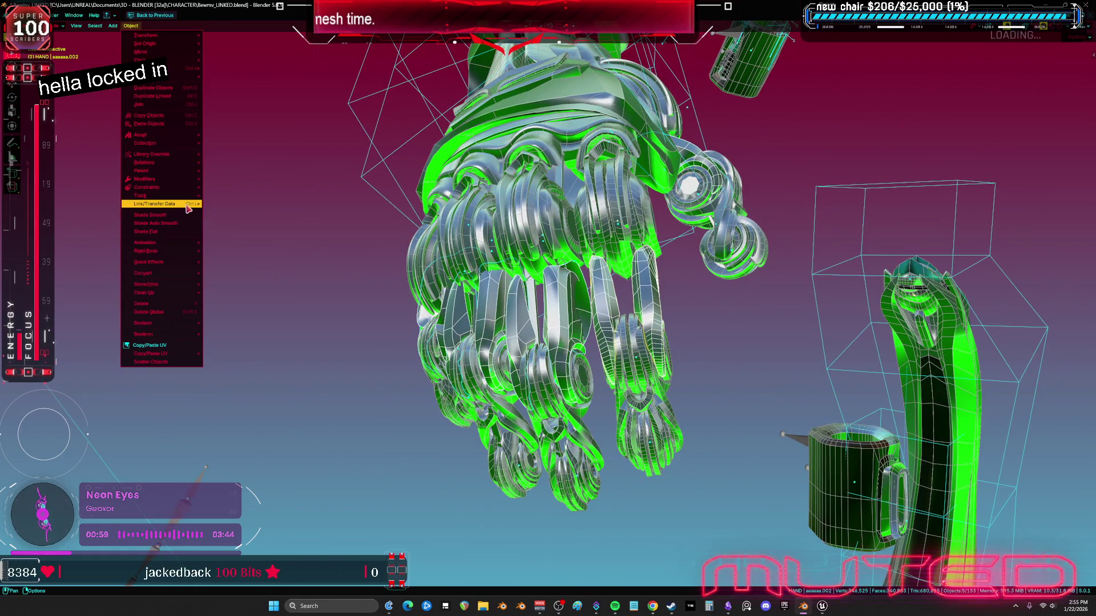
{"action": "mouse_move", "coordinate": [185, 204]}
{"action": "left_click", "coordinate": [228, 213]}
{"action": "mouse_move", "coordinate": [229, 213]}
{"action": "middle_mouse_down"}
{"action": "mouse_move", "coordinate": [514, 257]}
{"action": "mouse_move", "coordinate": [796, 280]}
{"action": "middle_mouse_up"}
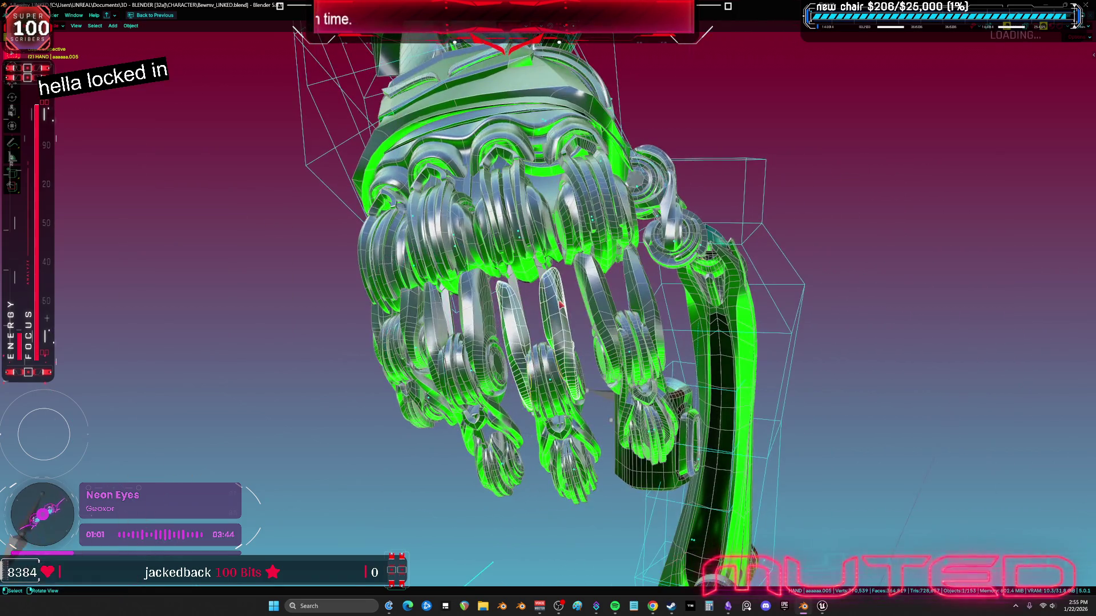
{"action": "key", "text": "ctrl+space"}
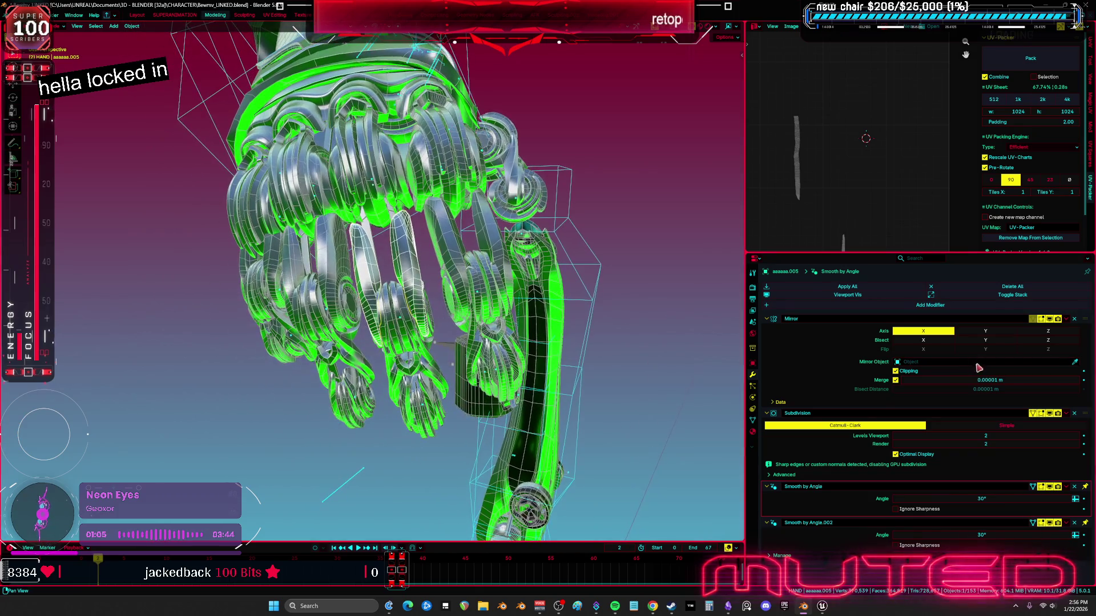
Delete the Subdivision, Smooth by Angle and Smooth by Angle.002 modifiers from the first finger piece
{"action": "left_click", "coordinate": [1074, 414]}
{"action": "left_click", "coordinate": [1074, 414]}
{"action": "left_click", "coordinate": [1073, 414]}
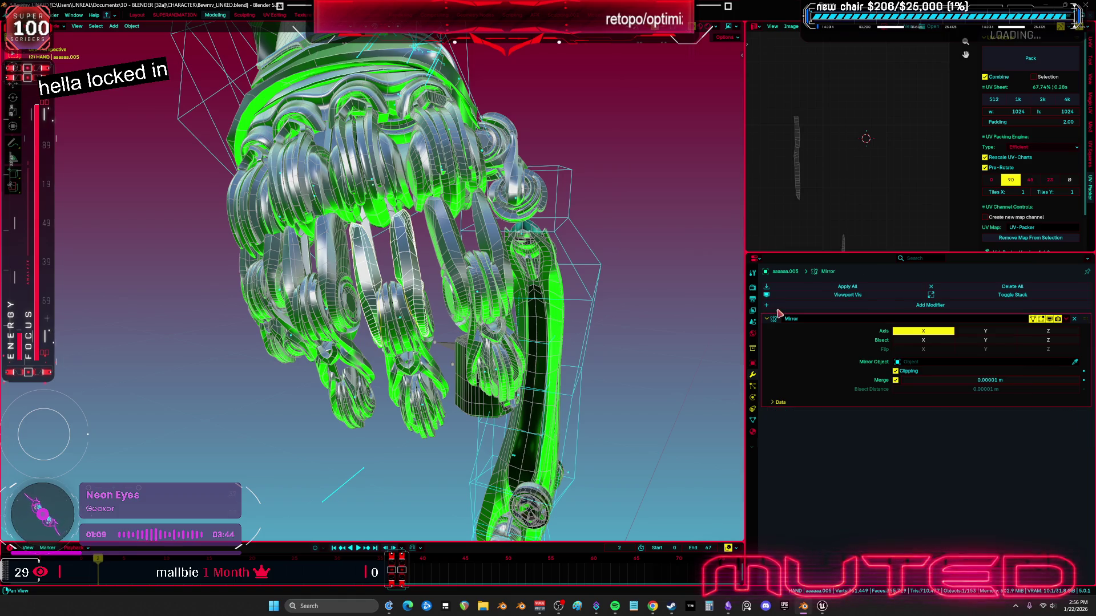
{"action": "left_click", "coordinate": [1041, 320]}
{"action": "left_click", "coordinate": [1041, 319]}
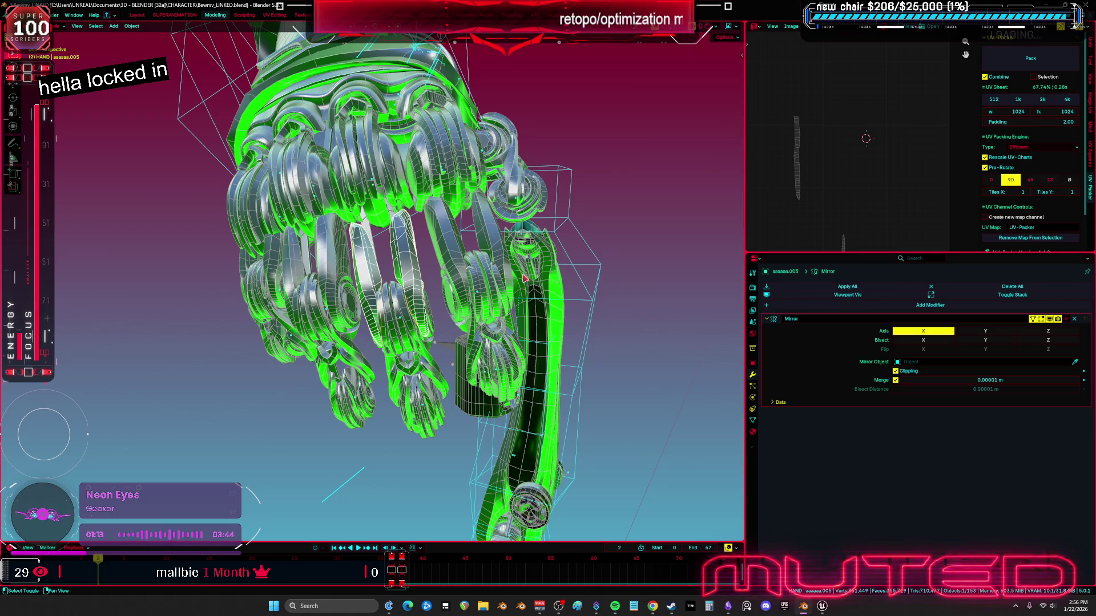
Remove Subdivision, Smooth by Angle and Smooth by Angle.002 from the next finger piece
{"action": "key", "text": "ctrl+alt+space"}
{"action": "middle_click_drag", "start_coordinate": [524, 278], "coordinate": [511, 258]}
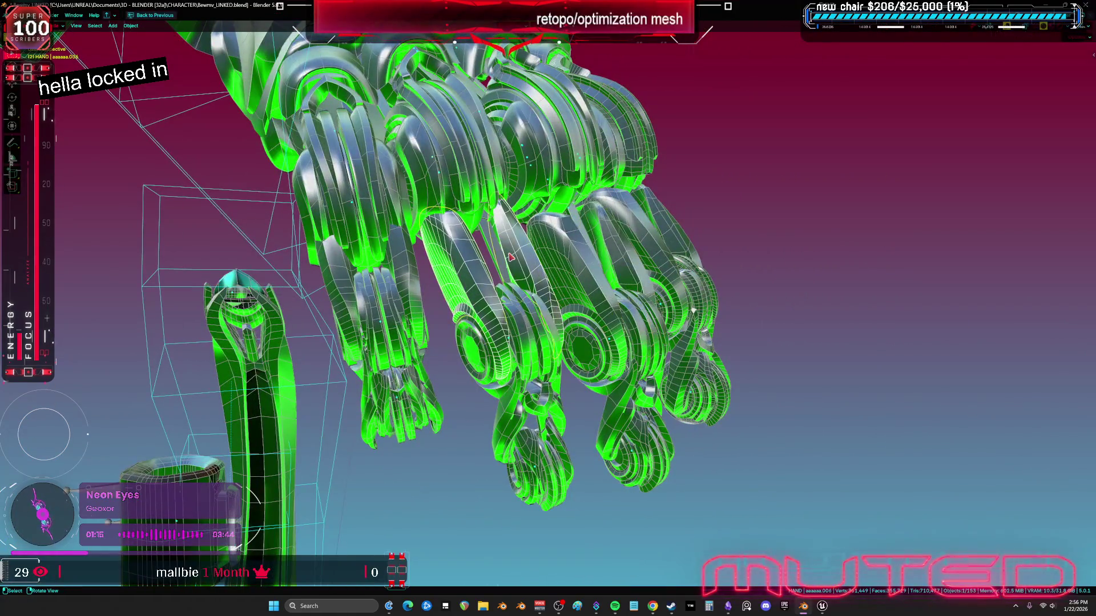
{"action": "key", "text": "ctrl+alt+space"}
{"action": "left_click", "coordinate": [1074, 413]}
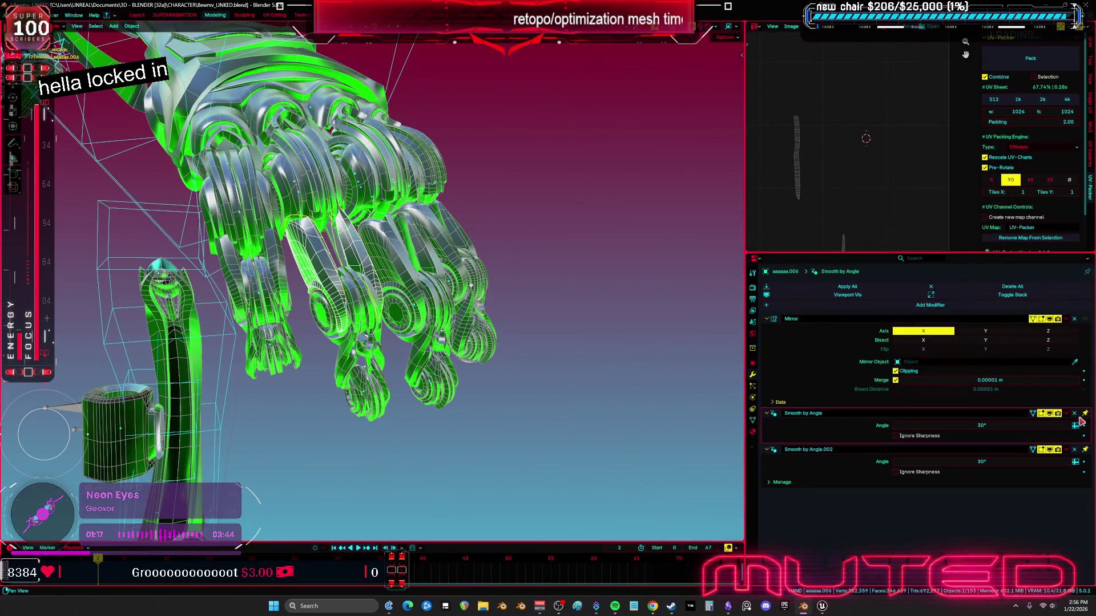
{"action": "left_click", "coordinate": [1074, 413]}
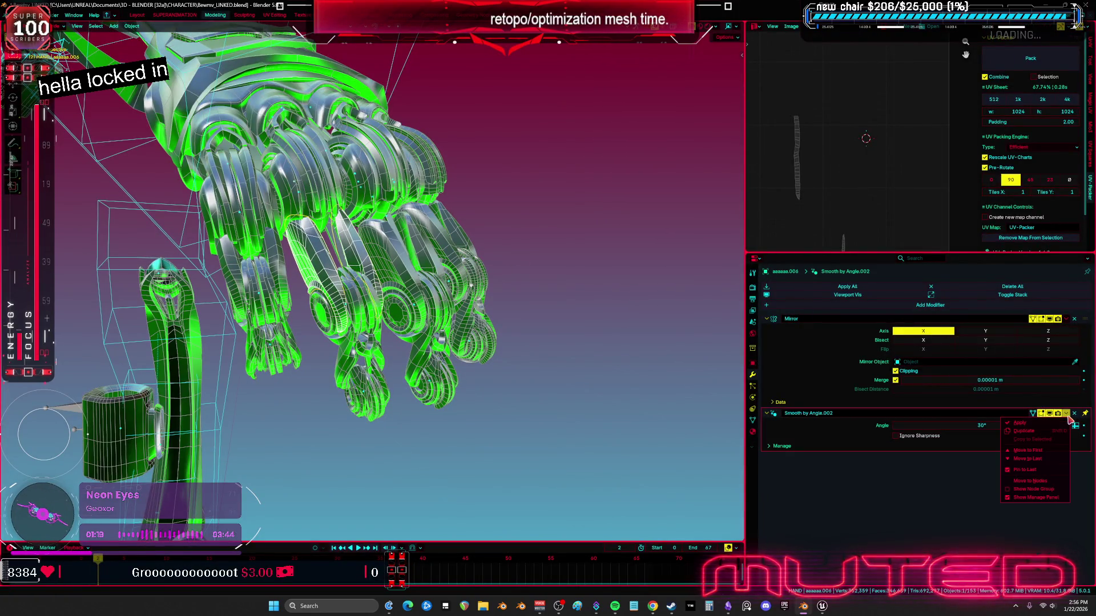
{"action": "middle_click_drag", "start_coordinate": [557, 317], "coordinate": [656, 335]}
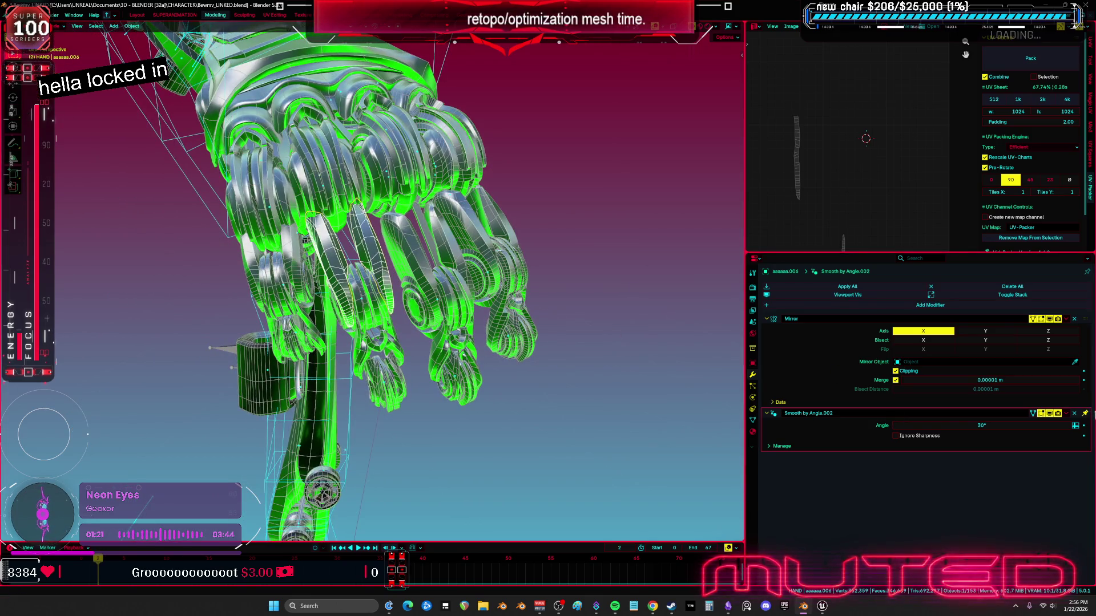
{"action": "left_click", "coordinate": [1074, 413]}
Apply the Smooth by Angle modifier on finger part aaaaaa.002
{"action": "middle_click_drag", "start_coordinate": [628, 297], "coordinate": [502, 271]}
{"action": "left_click", "coordinate": [502, 271]}
{"action": "left_click", "coordinate": [1066, 414]}
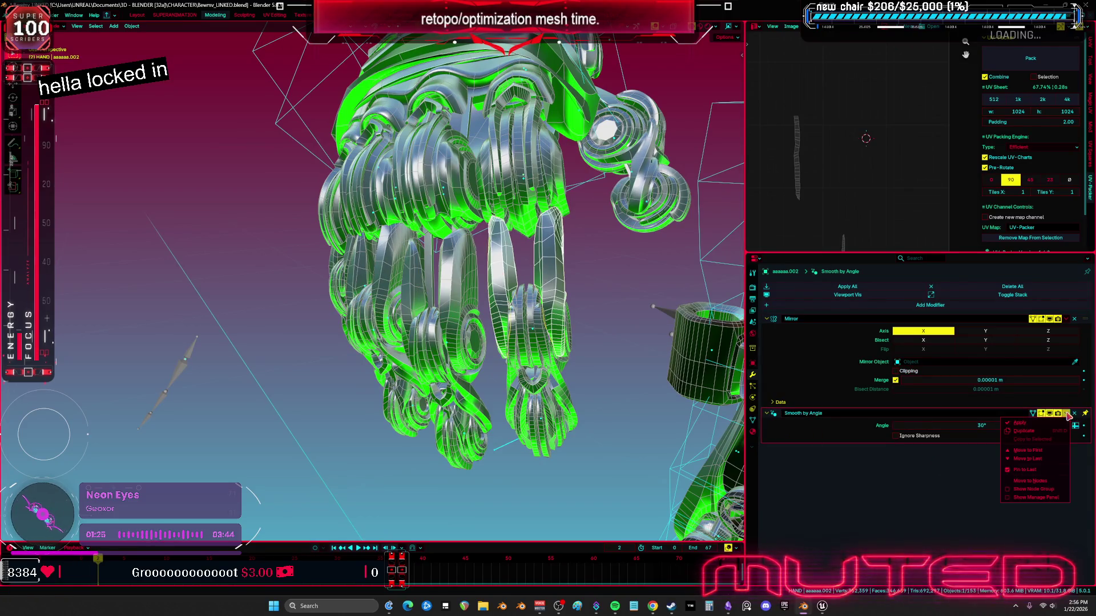
{"action": "left_click", "coordinate": [1033, 421]}
{"action": "left_click", "coordinate": [594, 316]}
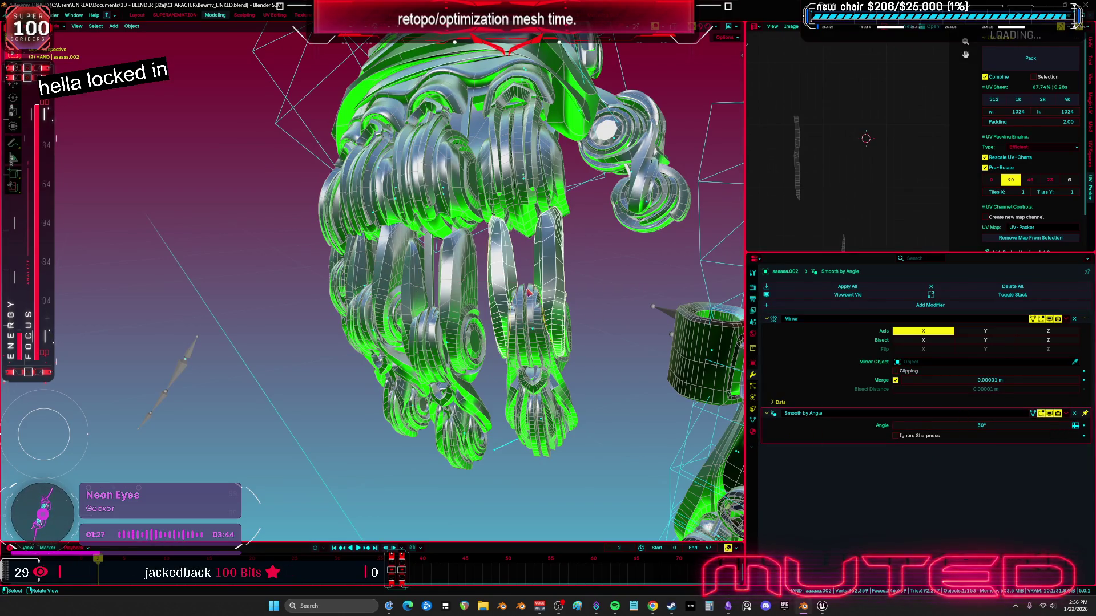
{"action": "middle_click_drag", "start_coordinate": [559, 282], "coordinate": [564, 282]}
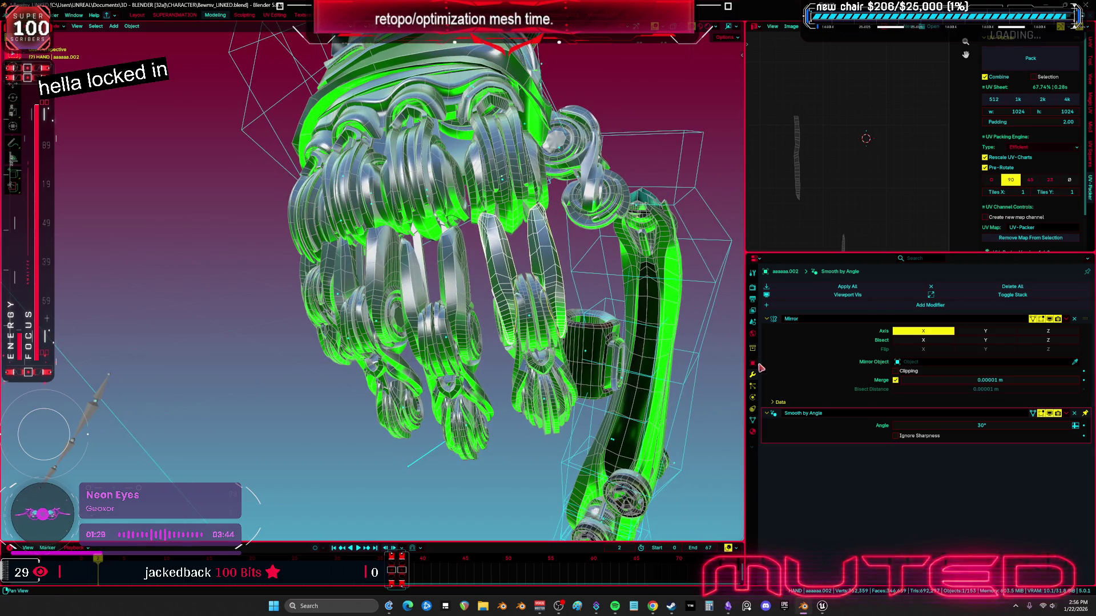
{"action": "left_click", "coordinate": [1065, 414]}
{"action": "left_click", "coordinate": [1033, 421]}
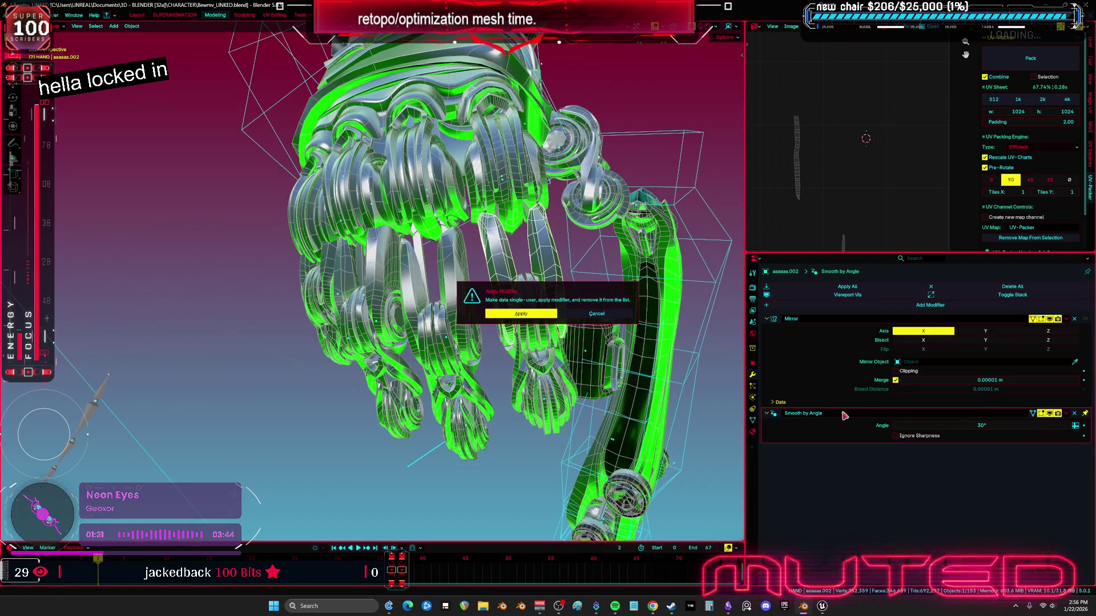
{"action": "left_click", "coordinate": [529, 320]}
{"action": "middle_click_drag", "start_coordinate": [529, 320], "coordinate": [616, 271]}
Select parts aaaaaa.005 and aaaaaa.014 with aaaaaa.002 as the active part
{"action": "left_click", "coordinate": [288, 274], "text": "shift"}
{"action": "left_click", "coordinate": [476, 248], "text": "shift"}
{"action": "left_click", "coordinate": [476, 247], "text": "shift"}
{"action": "mouse_move", "coordinate": [476, 247]}
{"action": "middle_mouse_down"}
{"action": "mouse_move", "coordinate": [492, 308]}
{"action": "mouse_move", "coordinate": [622, 165]}
{"action": "middle_mouse_up"}
{"action": "left_click", "coordinate": [463, 341], "text": "shift"}
{"action": "left_click", "coordinate": [394, 399], "text": "shift"}
{"action": "middle_click_drag", "start_coordinate": [394, 399], "coordinate": [93, 49]}
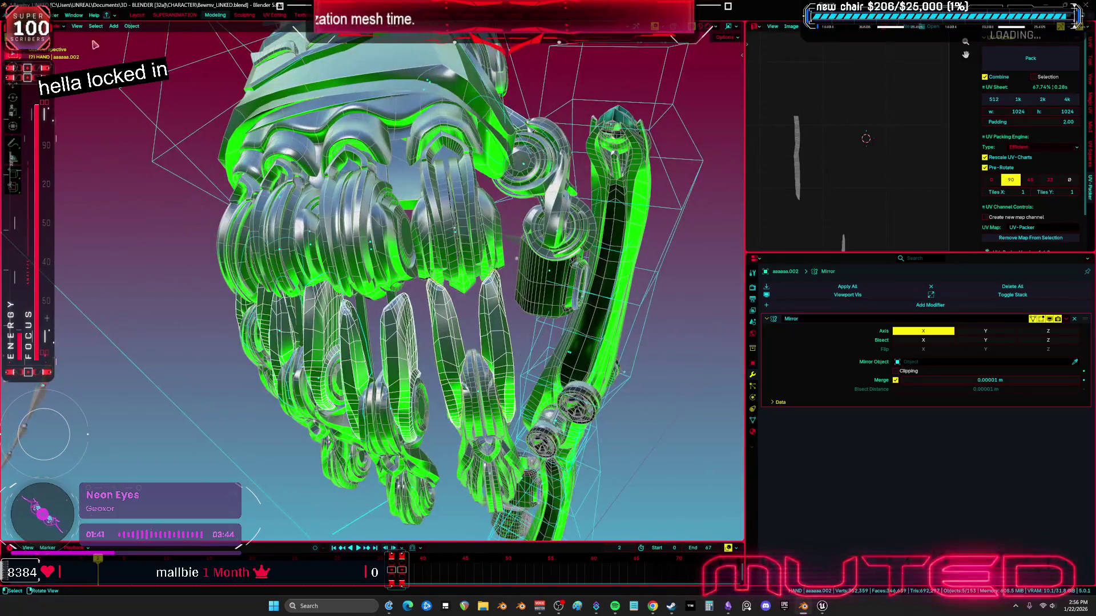
{"action": "left_click", "coordinate": [132, 25]}
Share mesh data between the selected joint caps via Link/Transfer Data
{"action": "mouse_move", "coordinate": [171, 270]}
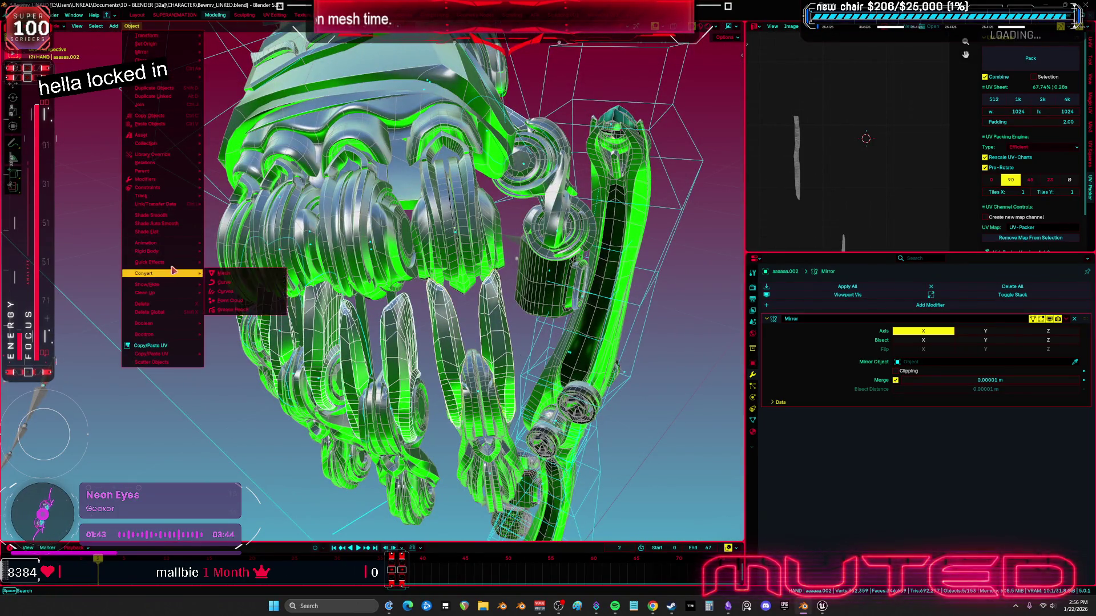
{"action": "mouse_move", "coordinate": [166, 204]}
{"action": "left_click", "coordinate": [240, 212]}
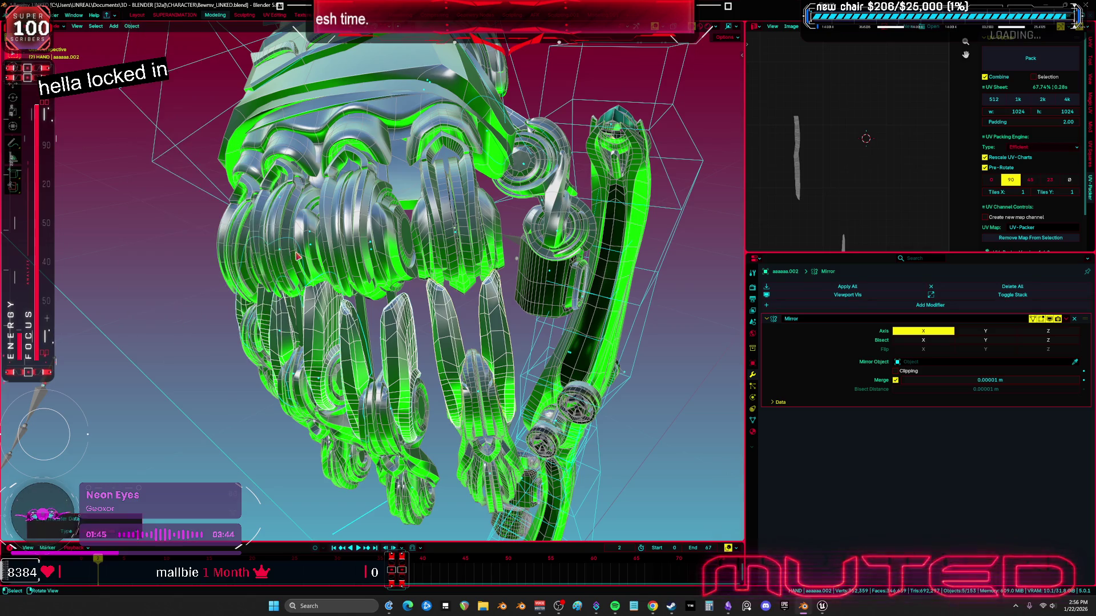
{"action": "mouse_move", "coordinate": [450, 342]}
{"action": "middle_mouse_down"}
{"action": "mouse_move", "coordinate": [439, 336]}
{"action": "mouse_move", "coordinate": [467, 326]}
{"action": "mouse_move", "coordinate": [528, 335]}
{"action": "mouse_move", "coordinate": [423, 315]}
{"action": "middle_mouse_up"}
On the next joint cap, remove Subdivision and both Smooth by Angle modifiers and add a Mirror modifier
{"action": "left_click", "coordinate": [465, 326]}
{"action": "left_click", "coordinate": [415, 313]}
{"action": "mouse_move", "coordinate": [661, 240]}
{"action": "middle_mouse_down", "text": "shift"}
{"action": "mouse_move", "coordinate": [542, 157]}
{"action": "mouse_move", "coordinate": [424, 209]}
{"action": "mouse_move", "coordinate": [435, 253]}
{"action": "middle_mouse_up", "text": "shift"}
{"action": "left_click", "coordinate": [596, 137]}
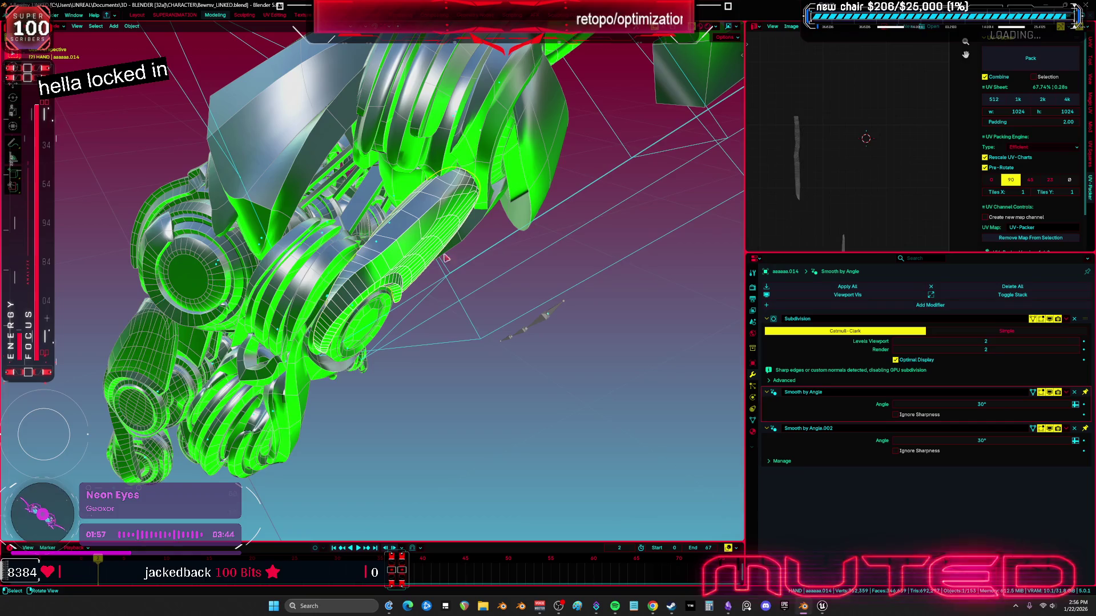
{"action": "left_click", "coordinate": [1075, 319]}
{"action": "left_click", "coordinate": [1075, 319]}
{"action": "left_click", "coordinate": [822, 306]}
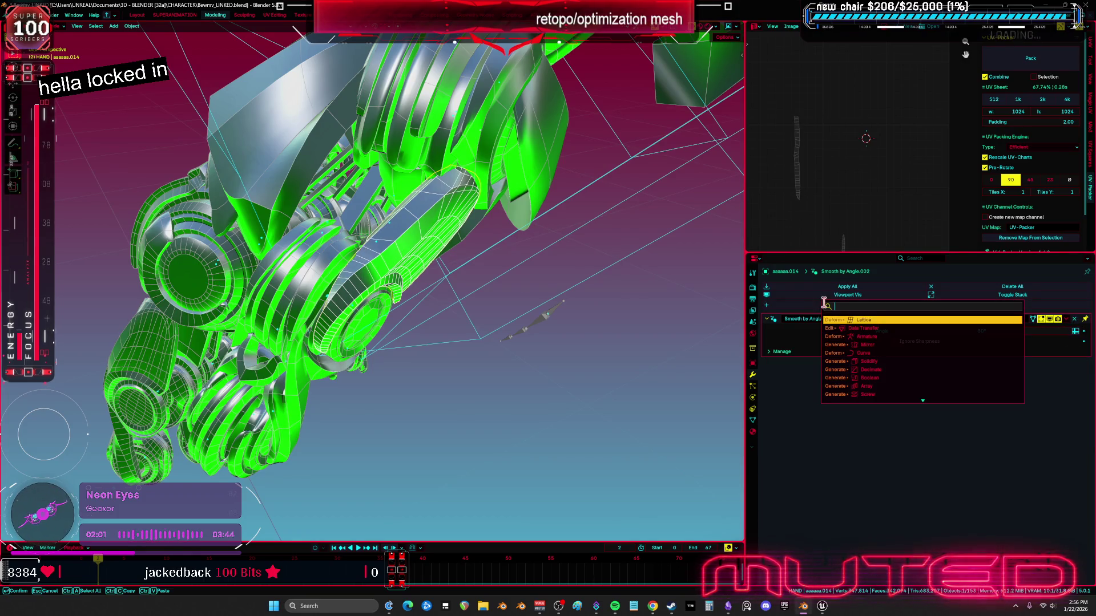
{"action": "left_click", "coordinate": [878, 343]}
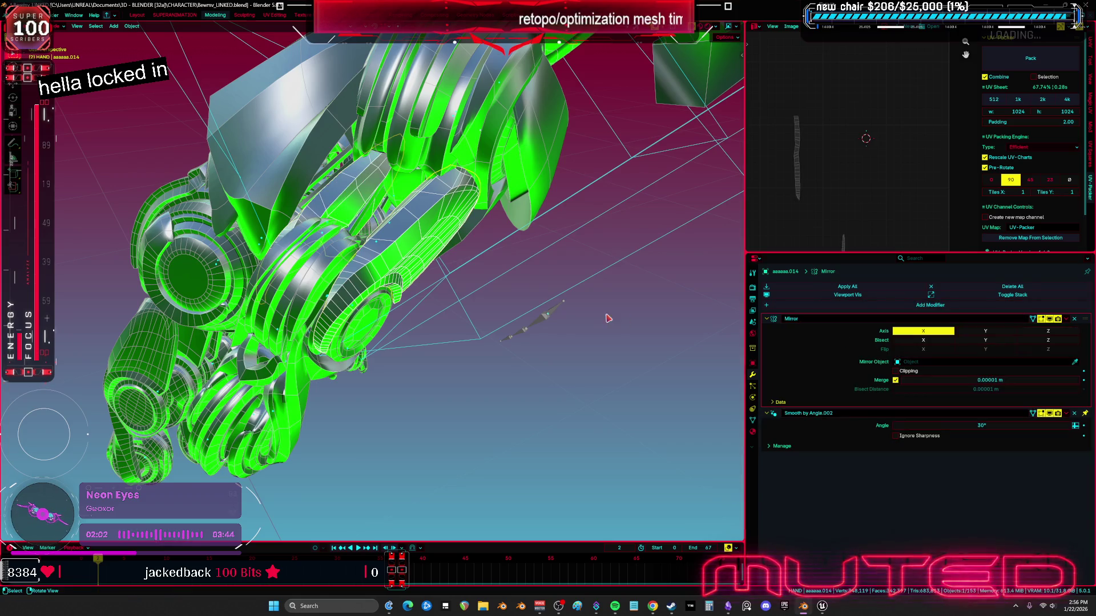
{"action": "left_click", "coordinate": [1080, 417]}
{"action": "middle_click_drag", "start_coordinate": [533, 321], "coordinate": [535, 317]}
{"action": "mouse_move", "coordinate": [371, 269]}
{"action": "middle_mouse_down"}
{"action": "mouse_move", "coordinate": [361, 259]}
{"action": "mouse_move", "coordinate": [366, 310]}
{"action": "middle_mouse_up"}
Remove the Subdivision and smoothing modifiers from a selected finger joint part
{"action": "left_click", "coordinate": [366, 310]}
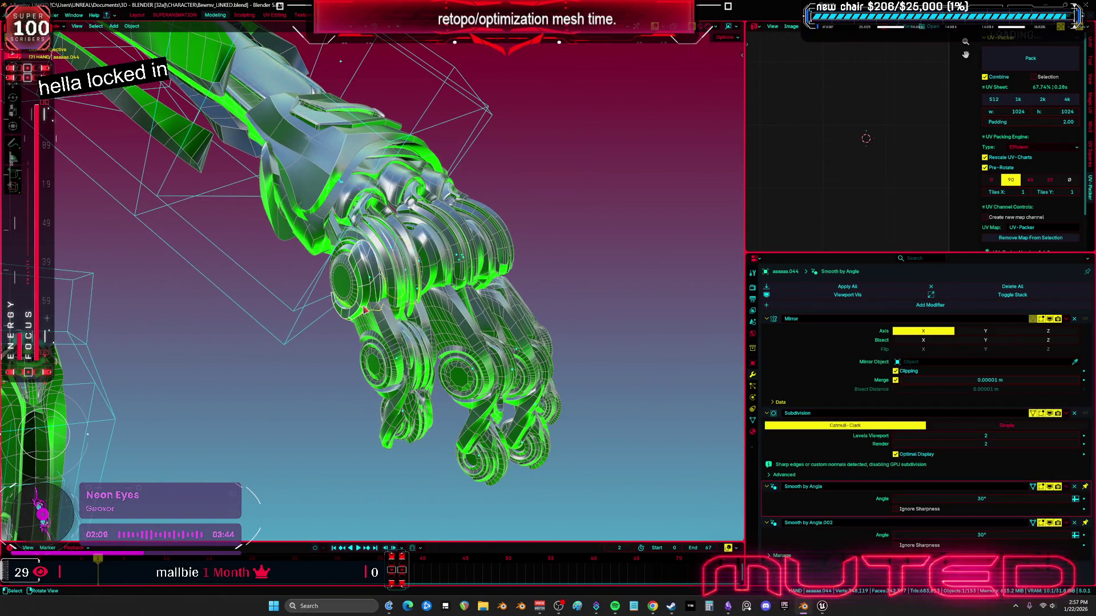
{"action": "left_click", "coordinate": [439, 338]}
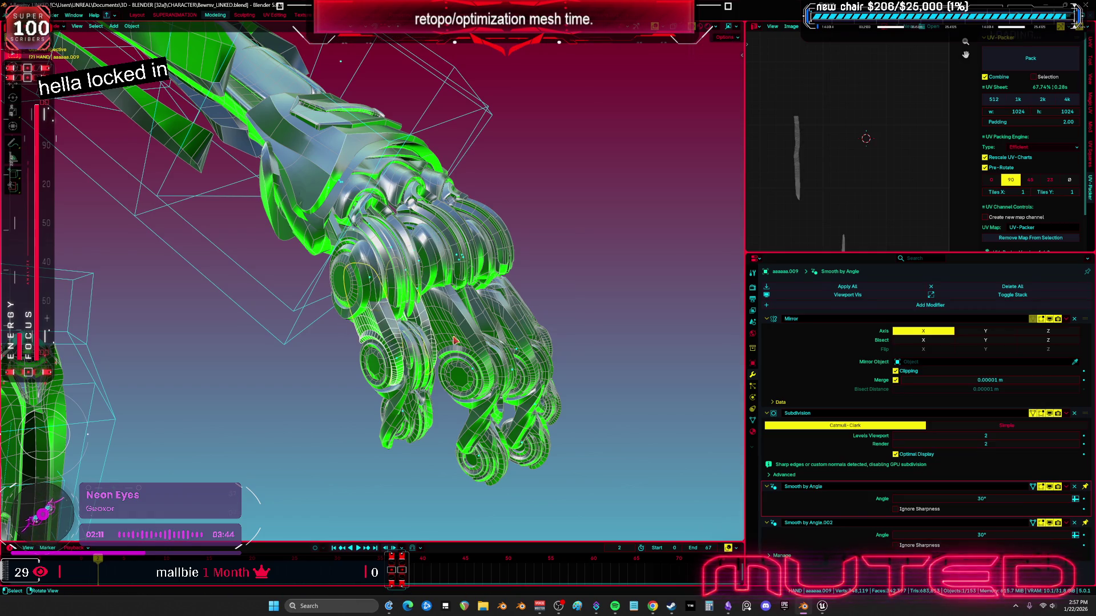
{"action": "left_click", "coordinate": [1074, 414]}
{"action": "left_click", "coordinate": [1075, 415]}
{"action": "left_click", "coordinate": [1075, 415]}
Select several finger segments and hide the one blocking the view
{"action": "middle_click_drag", "start_coordinate": [679, 380], "coordinate": [448, 331]}
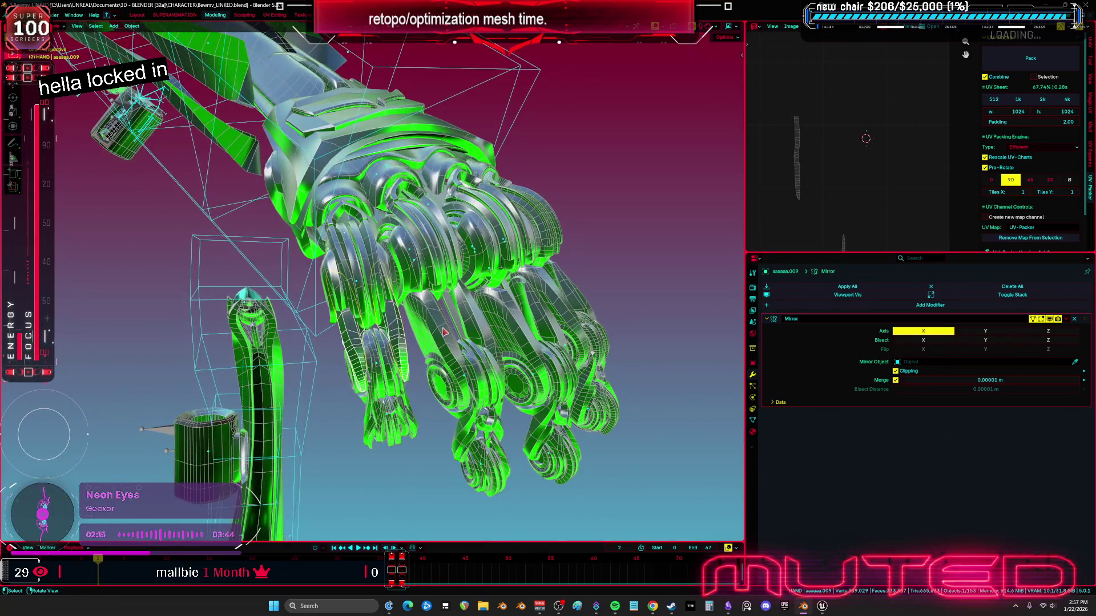
{"action": "left_click", "coordinate": [449, 331]}
{"action": "left_click", "coordinate": [586, 326]}
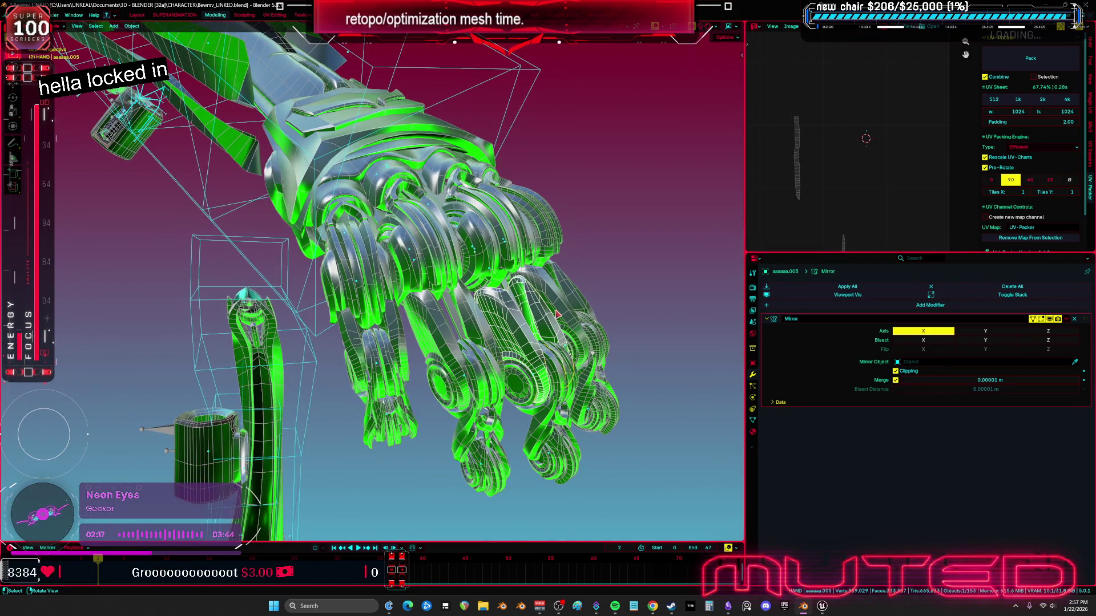
{"action": "left_click", "coordinate": [558, 313]}
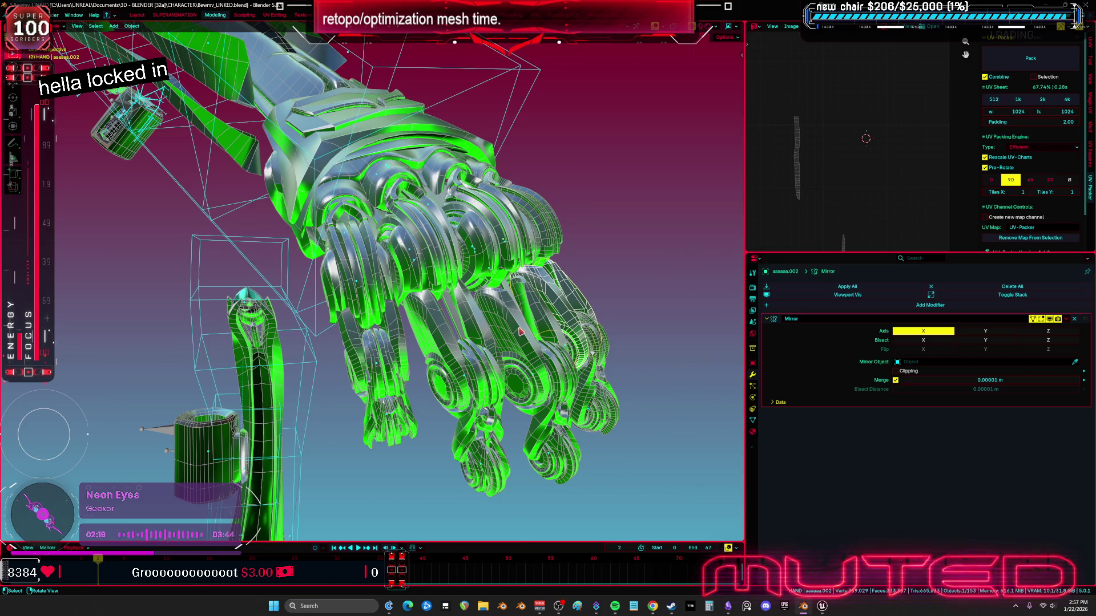
{"action": "key", "text": "h"}
Delete three redundant finger segments
{"action": "left_click", "coordinate": [466, 339]}
{"action": "key", "text": "Delete"}
{"action": "left_click", "coordinate": [399, 342]}
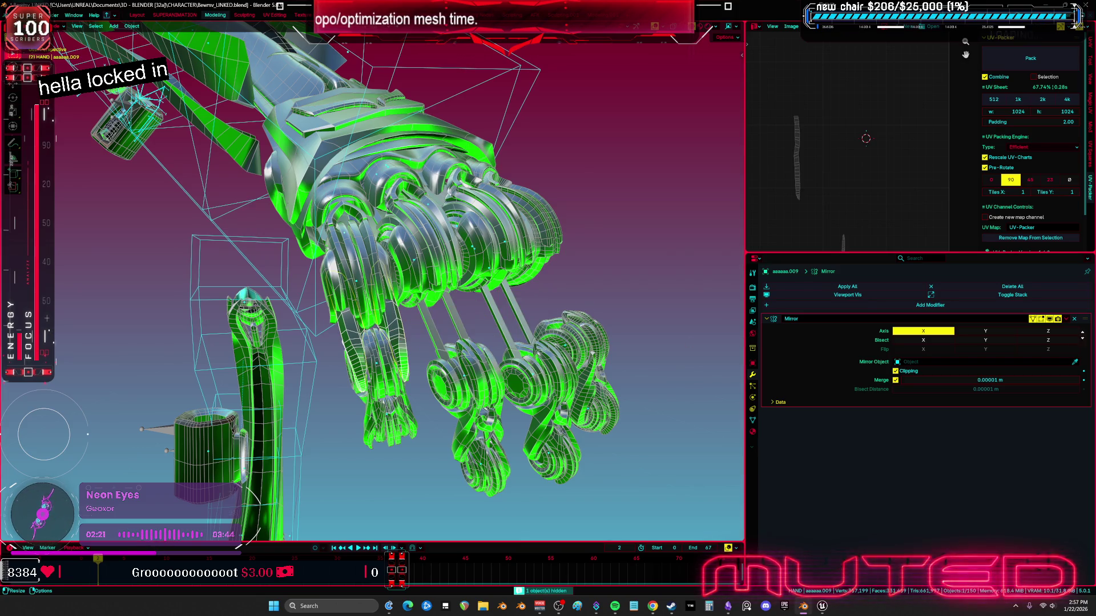
{"action": "key", "text": "Delete"}
{"action": "mouse_move", "coordinate": [399, 342]}
{"action": "middle_mouse_down"}
{"action": "mouse_move", "coordinate": [518, 255]}
{"action": "mouse_move", "coordinate": [472, 268]}
{"action": "mouse_move", "coordinate": [548, 297]}
{"action": "middle_mouse_up"}
{"action": "left_click", "coordinate": [518, 255]}
{"action": "key", "text": "Delete"}
Isolate a single finger part and apply its Smooth by Angle modifier with Ctrl+A
{"action": "key", "text": "ctrl+space"}
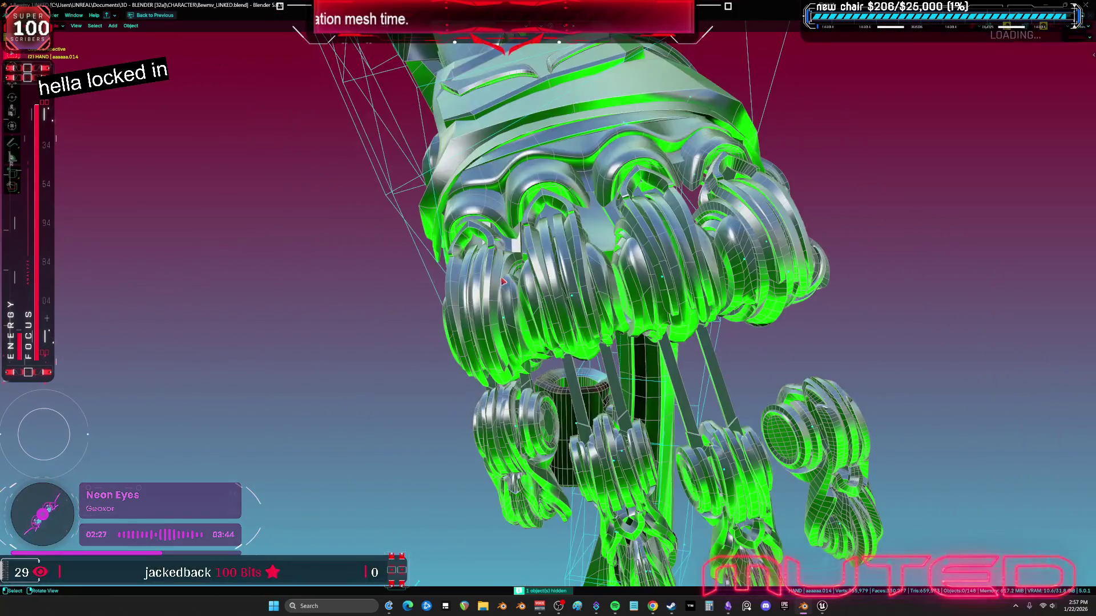
{"action": "middle_click_drag", "start_coordinate": [535, 218], "coordinate": [610, 231]}
{"action": "left_click", "coordinate": [609, 231]}
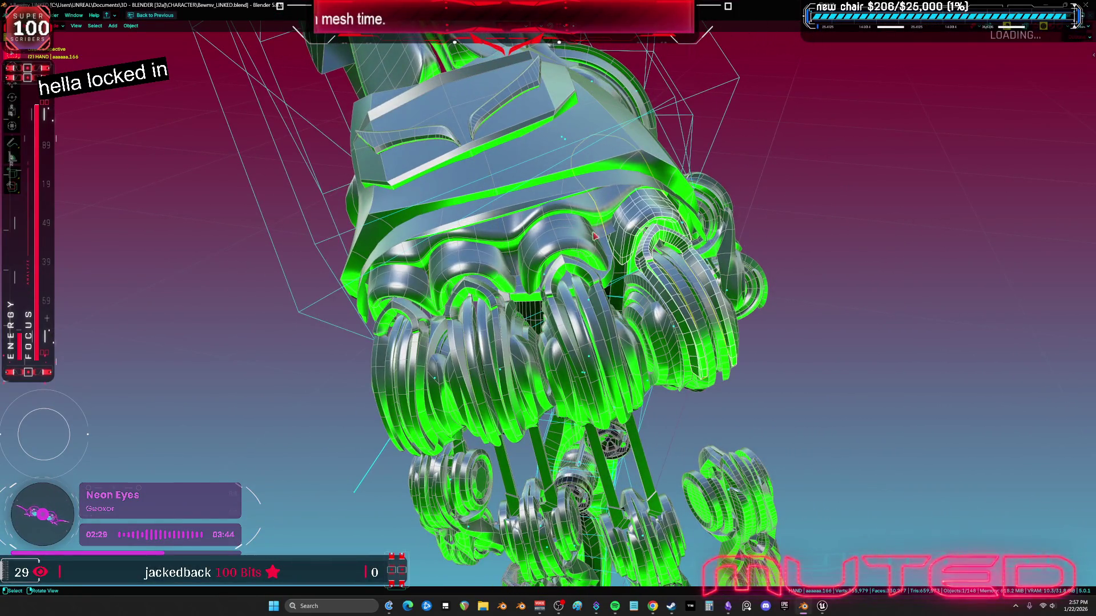
{"action": "left_click", "coordinate": [408, 283], "text": "shift"}
{"action": "mouse_move", "coordinate": [409, 283]}
{"action": "middle_mouse_down"}
{"action": "mouse_move", "coordinate": [665, 250]}
{"action": "mouse_move", "coordinate": [694, 211]}
{"action": "mouse_move", "coordinate": [680, 295]}
{"action": "middle_mouse_up"}
{"action": "left_click", "coordinate": [680, 295], "text": "shift"}
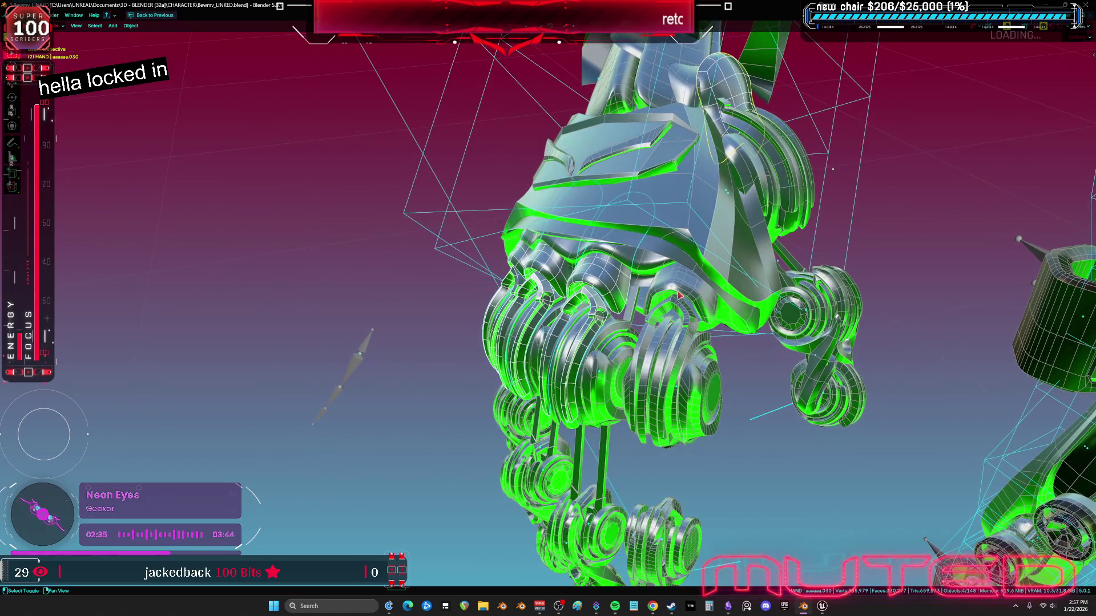
{"action": "left_click", "coordinate": [678, 291], "text": "shift"}
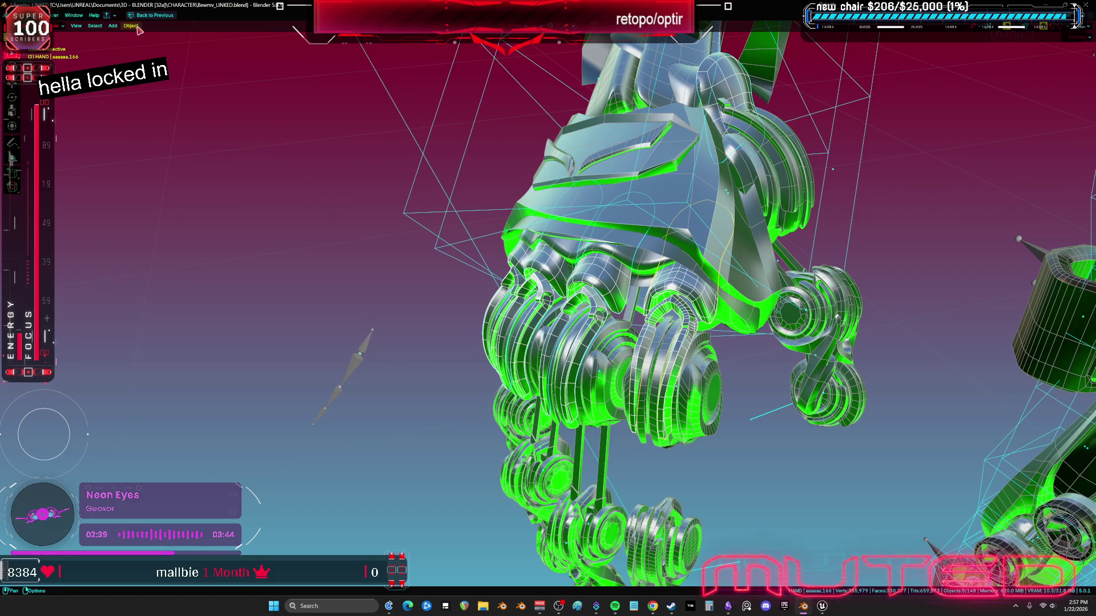
{"action": "left_click", "coordinate": [685, 298]}
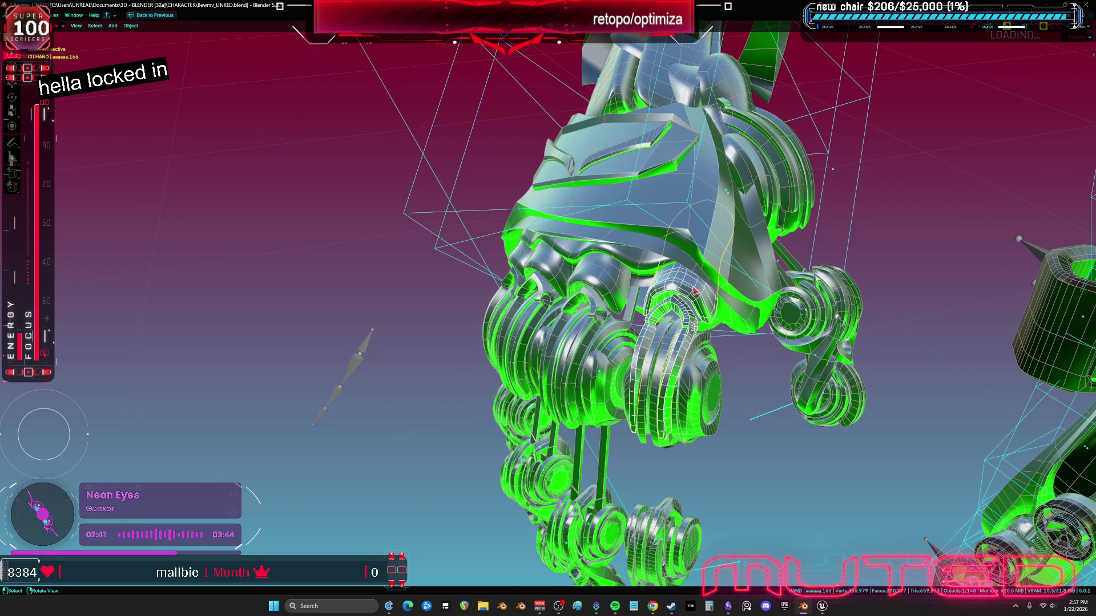
{"action": "key", "text": "ctrl+space"}
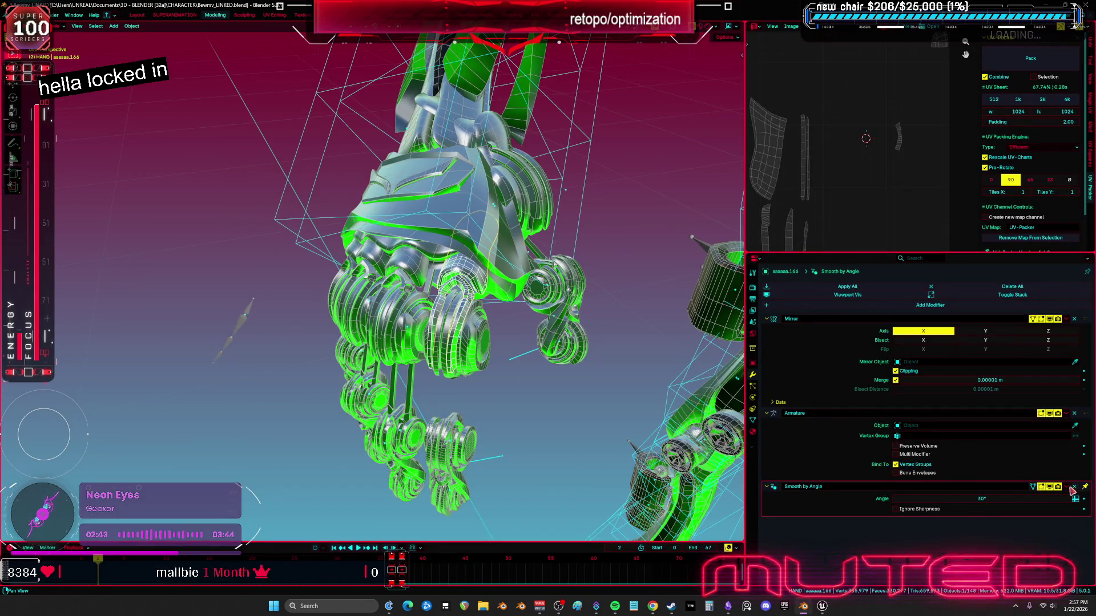
{"action": "key", "text": "ctrl+a"}
{"action": "key", "text": "ctrl+a"}
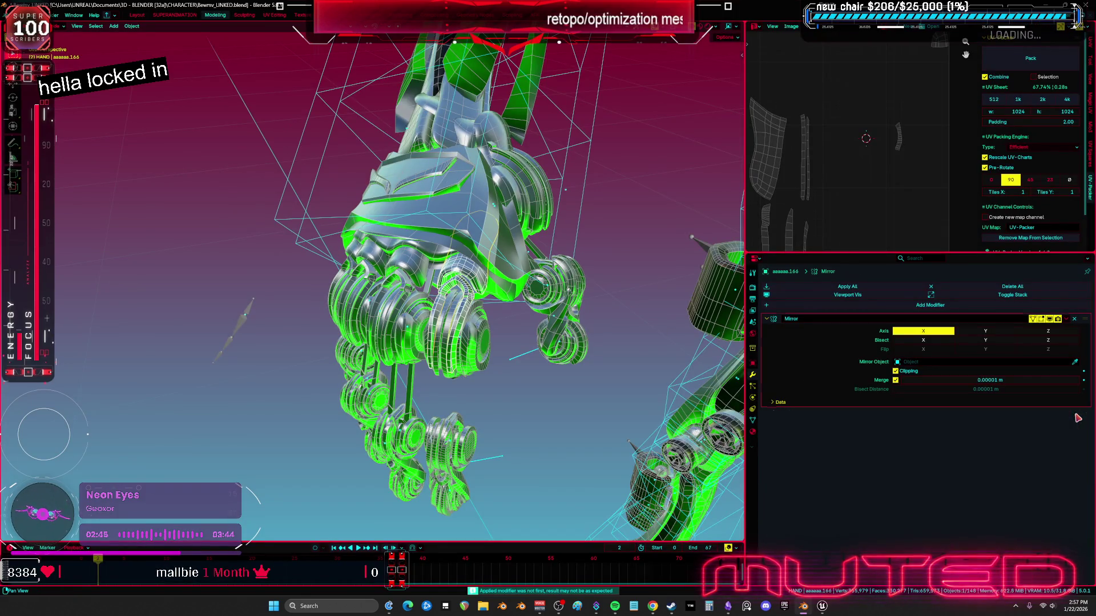
Link the source part's mesh data to four other finger parts via Link Object Data
{"action": "mouse_move", "coordinate": [434, 286]}
{"action": "middle_mouse_down"}
{"action": "mouse_move", "coordinate": [446, 281]}
{"action": "mouse_move", "coordinate": [339, 271]}
{"action": "mouse_move", "coordinate": [505, 183]}
{"action": "mouse_move", "coordinate": [582, 185]}
{"action": "mouse_move", "coordinate": [573, 199]}
{"action": "middle_mouse_up"}
{"action": "left_click", "coordinate": [339, 271]}
{"action": "left_click", "coordinate": [573, 201]}
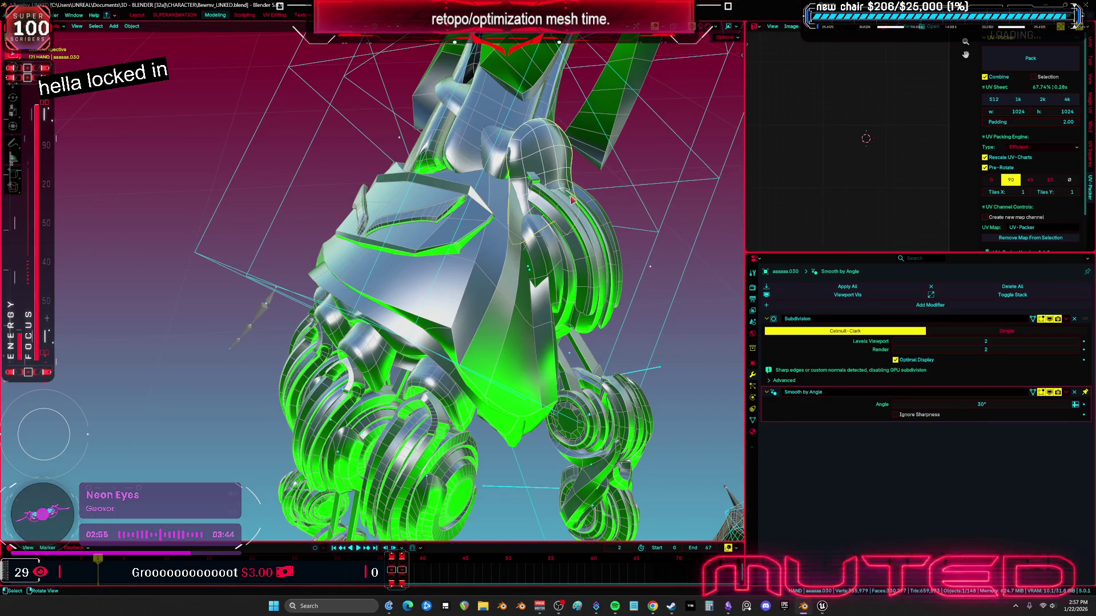
{"action": "left_click", "coordinate": [497, 153]}
{"action": "middle_click_drag", "start_coordinate": [496, 153], "coordinate": [432, 291]}
{"action": "left_click", "coordinate": [418, 280], "text": "shift"}
{"action": "left_click", "coordinate": [439, 280], "text": "shift"}
{"action": "left_click", "coordinate": [502, 277], "text": "shift"}
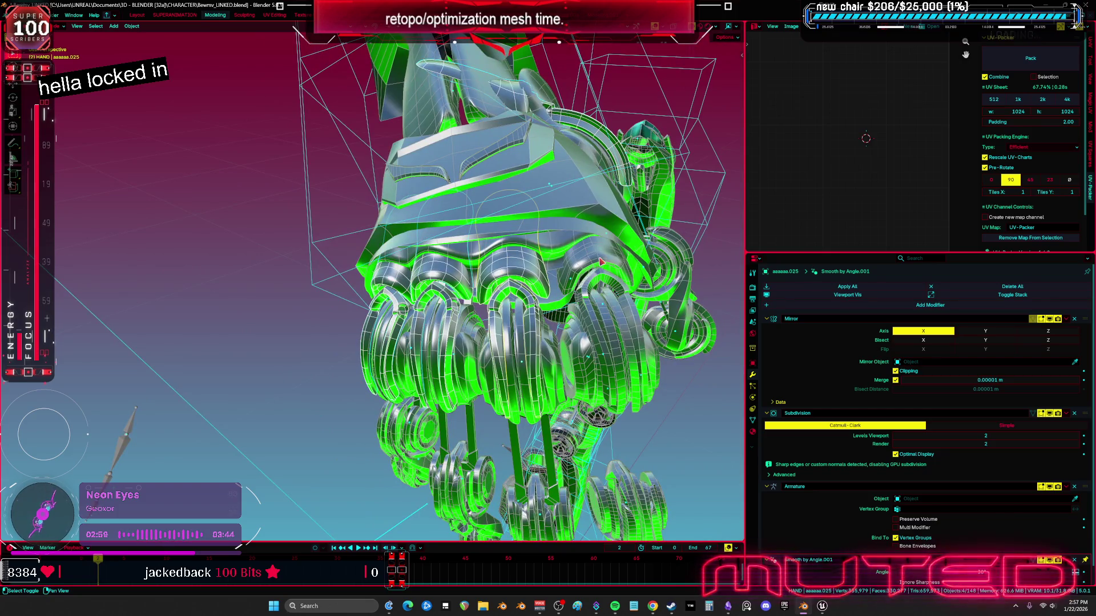
{"action": "left_click", "coordinate": [601, 262], "text": "shift"}
{"action": "left_click", "coordinate": [132, 26]}
{"action": "mouse_move", "coordinate": [174, 205]}
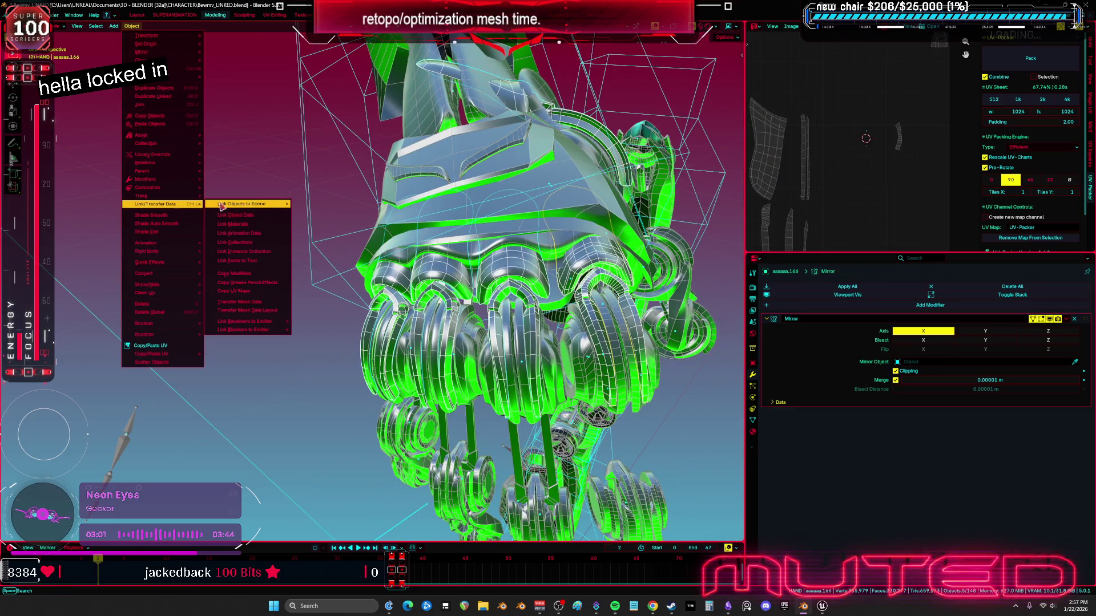
{"action": "left_click", "coordinate": [254, 215]}
Strip the Subdivision, Armature and Smooth by Angle modifiers from the linked cap
{"action": "middle_click_drag", "start_coordinate": [254, 219], "coordinate": [399, 257]}
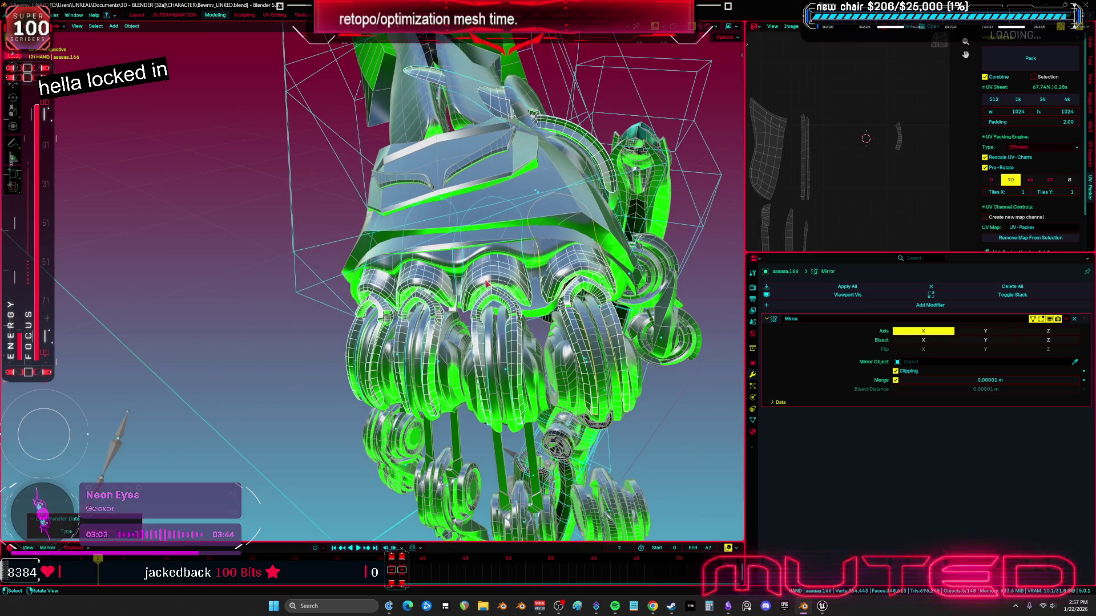
{"action": "left_click", "coordinate": [1076, 414]}
{"action": "left_click", "coordinate": [1076, 414]}
{"action": "left_click", "coordinate": [1076, 413]}
Hide the obstructing part and remove Subdivision, Armature and Smooth by Angle from another cap
{"action": "middle_click_drag", "start_coordinate": [542, 297], "coordinate": [443, 287]}
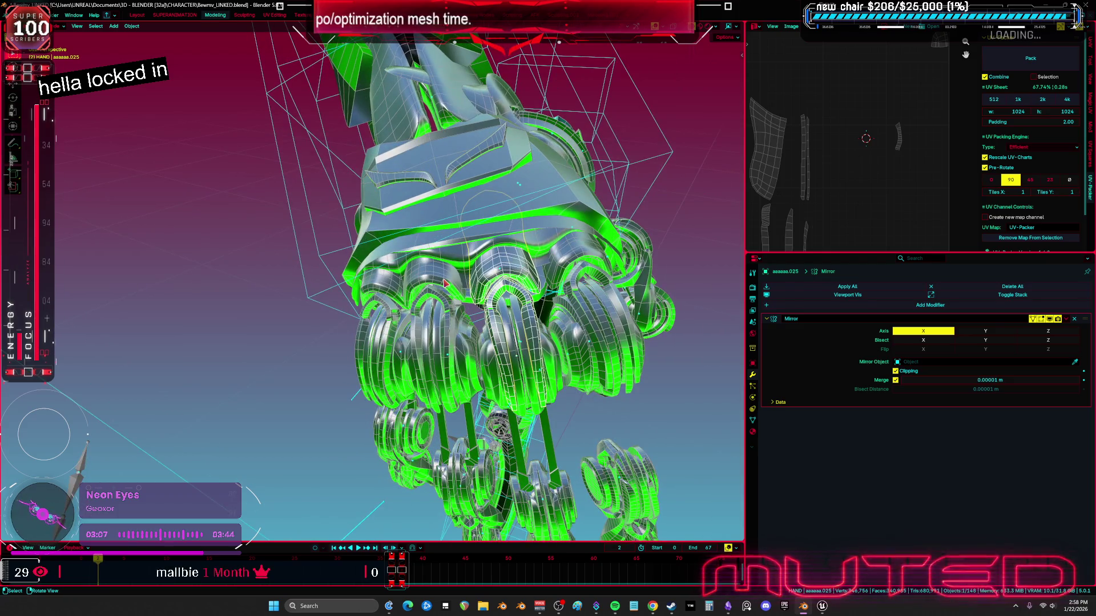
{"action": "key", "text": "h"}
{"action": "left_click", "coordinate": [443, 287]}
{"action": "left_click", "coordinate": [1075, 413]}
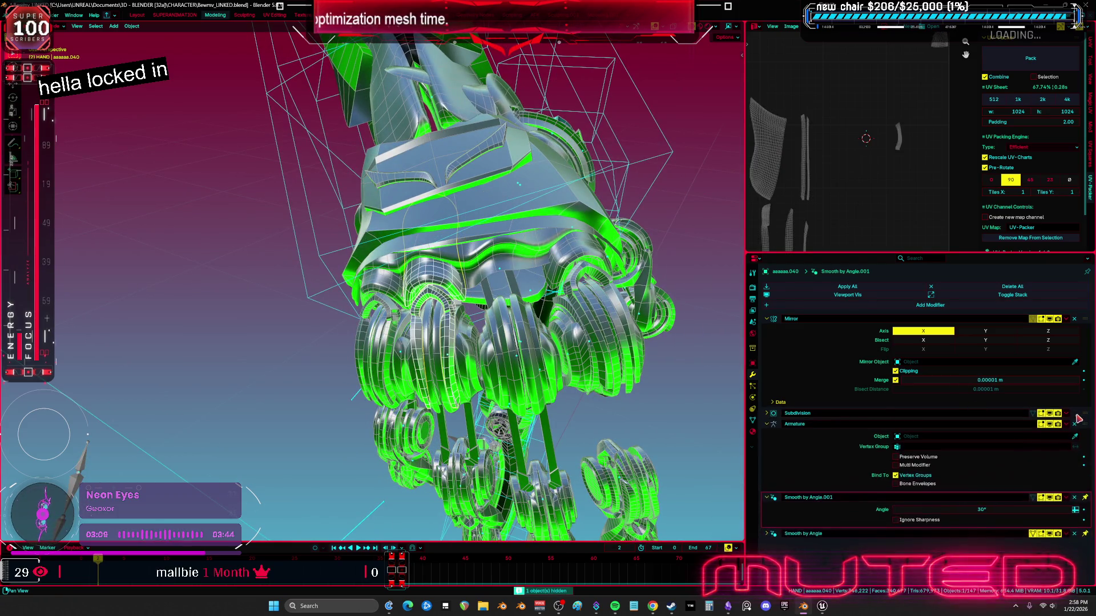
{"action": "left_click", "coordinate": [1074, 413]}
{"action": "left_click", "coordinate": [1075, 413]}
Remove the Armature and smoothing modifiers from two more joint caps
{"action": "mouse_move", "coordinate": [434, 308]}
{"action": "middle_mouse_down"}
{"action": "mouse_move", "coordinate": [449, 335]}
{"action": "mouse_move", "coordinate": [426, 317]}
{"action": "middle_mouse_up"}
{"action": "left_click", "coordinate": [449, 335]}
{"action": "left_click", "coordinate": [1074, 417]}
{"action": "left_click", "coordinate": [1074, 417]}
{"action": "left_click", "coordinate": [1075, 418]}
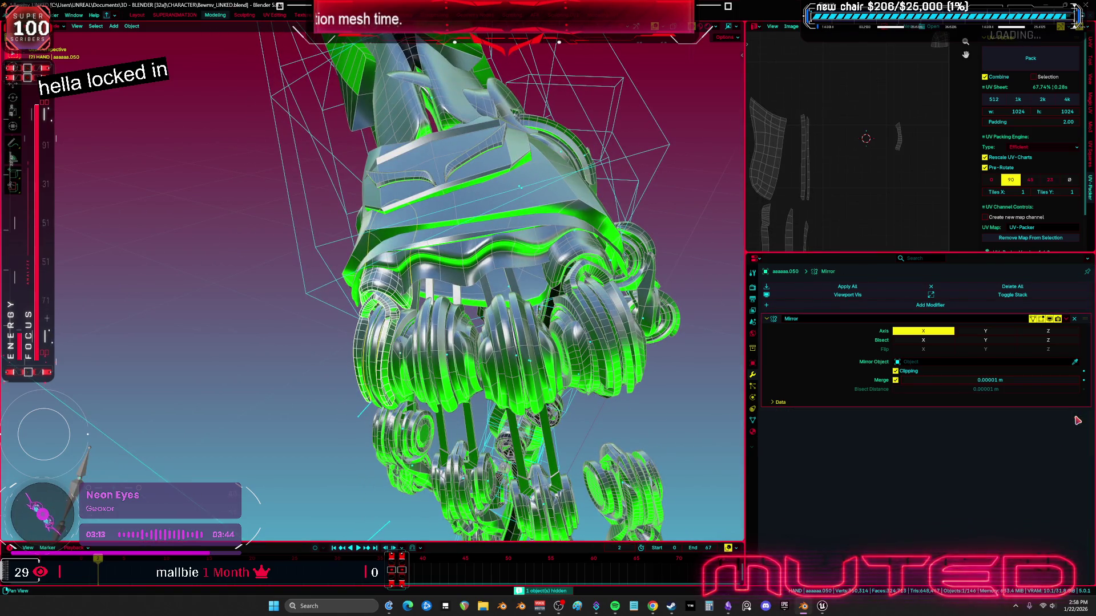
{"action": "middle_click_drag", "start_coordinate": [530, 343], "coordinate": [561, 197]}
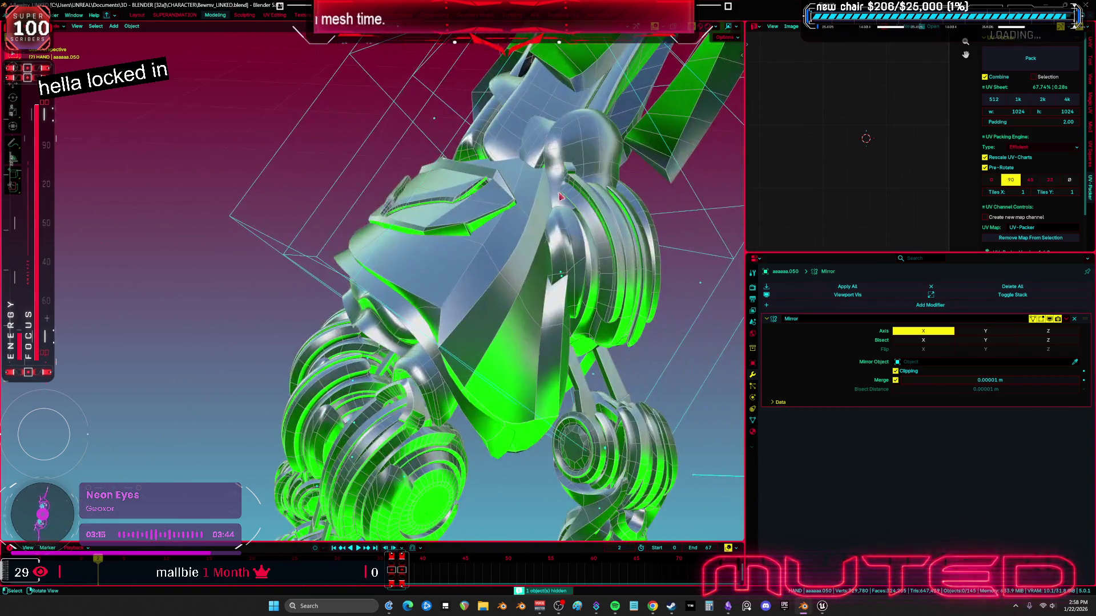
{"action": "left_click", "coordinate": [531, 138]}
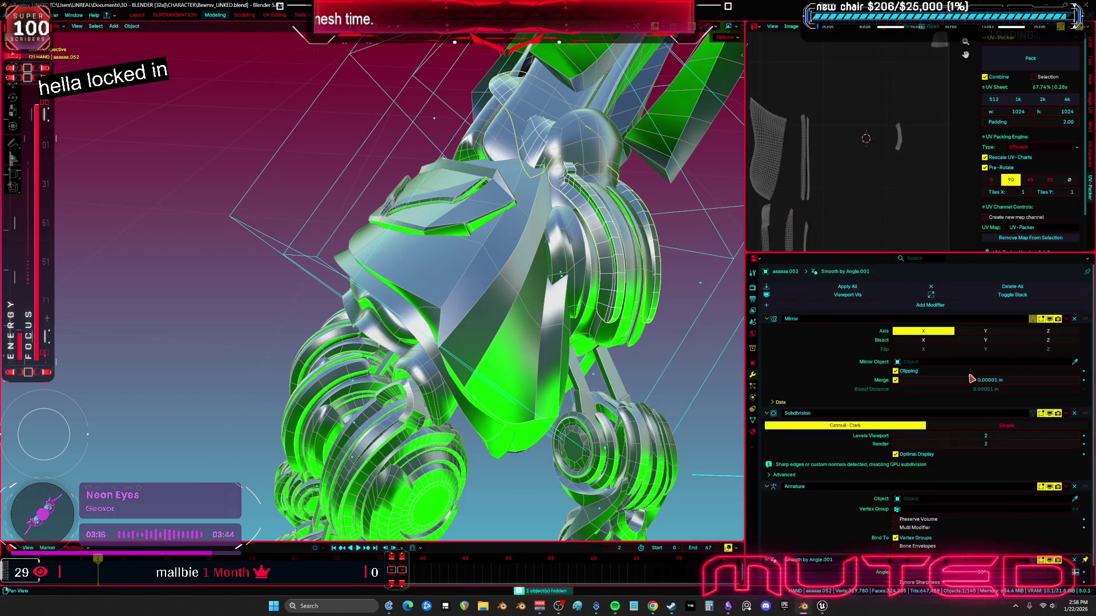
{"action": "left_click", "coordinate": [1074, 413]}
{"action": "left_click", "coordinate": [1074, 413]}
{"action": "left_click", "coordinate": [1073, 413]}
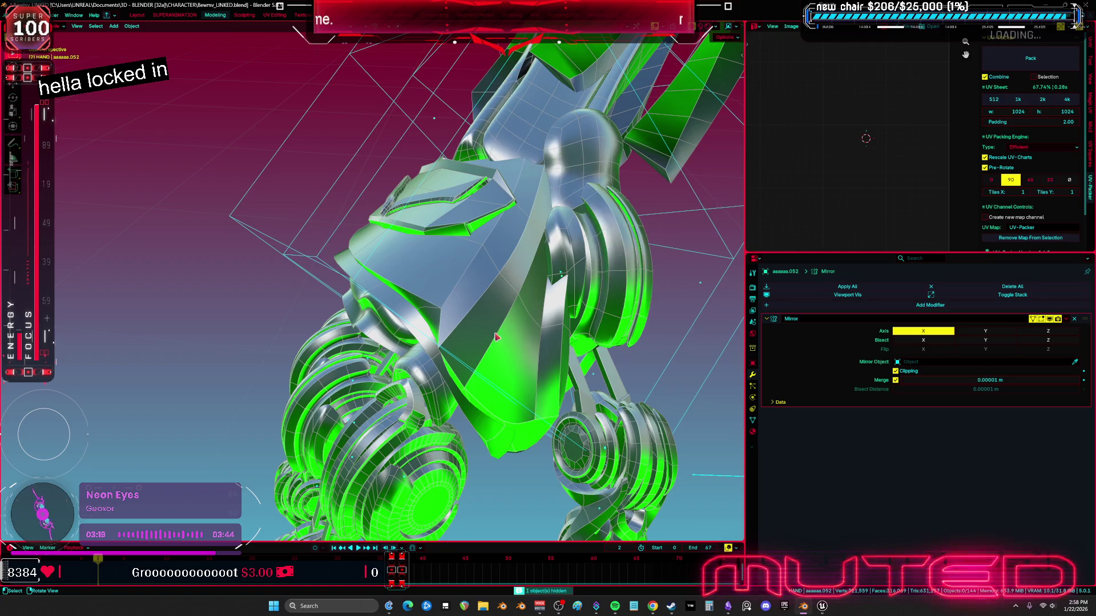
Select further finger parts to check their remaining modifier stacks
{"action": "middle_click_drag", "start_coordinate": [492, 339], "coordinate": [527, 317]}
{"action": "left_click", "coordinate": [539, 298]}
{"action": "left_click", "coordinate": [681, 332]}
{"action": "mouse_move", "coordinate": [680, 332]}
{"action": "middle_mouse_down"}
{"action": "mouse_move", "coordinate": [601, 330]}
{"action": "mouse_move", "coordinate": [518, 278]}
{"action": "middle_mouse_up"}
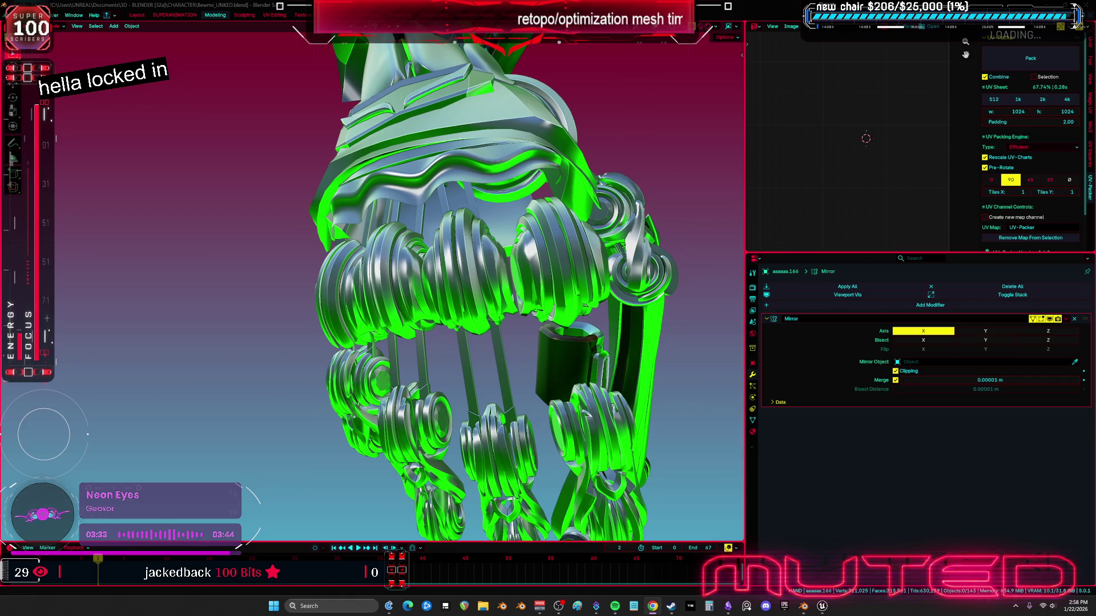
Remove the Armature modifier from a joint cap on the hand's underside
{"action": "mouse_move", "coordinate": [571, 240]}
{"action": "middle_mouse_down"}
{"action": "mouse_move", "coordinate": [516, 291]}
{"action": "mouse_move", "coordinate": [529, 284]}
{"action": "mouse_move", "coordinate": [515, 279]}
{"action": "middle_mouse_up"}
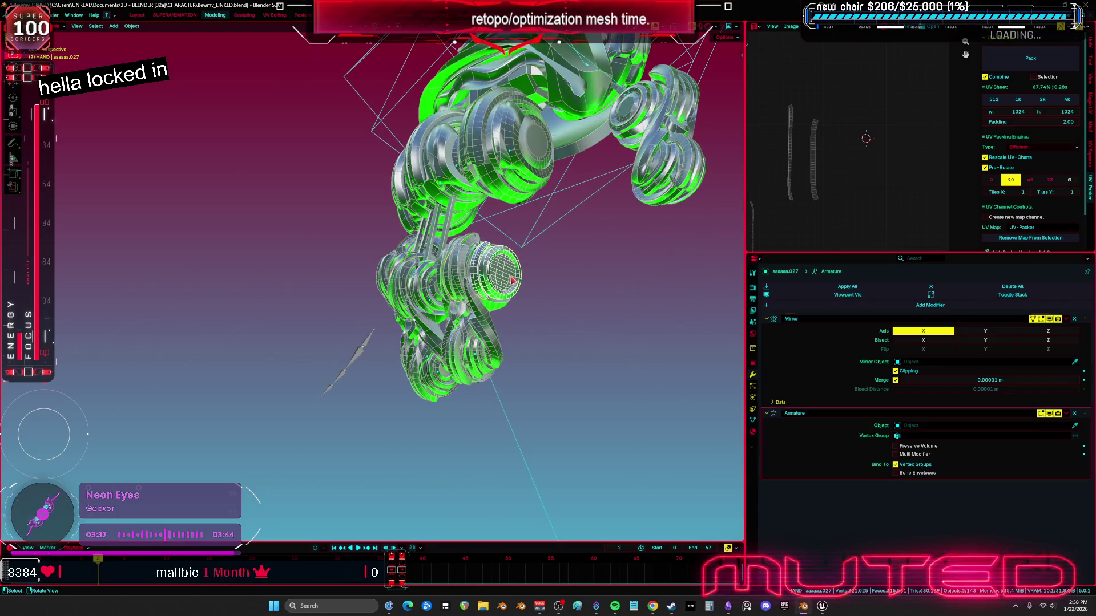
{"action": "left_click", "coordinate": [512, 280]}
{"action": "scroll", "coordinate": [525, 269], "scroll_direction": "up", "scroll_amount": 2}
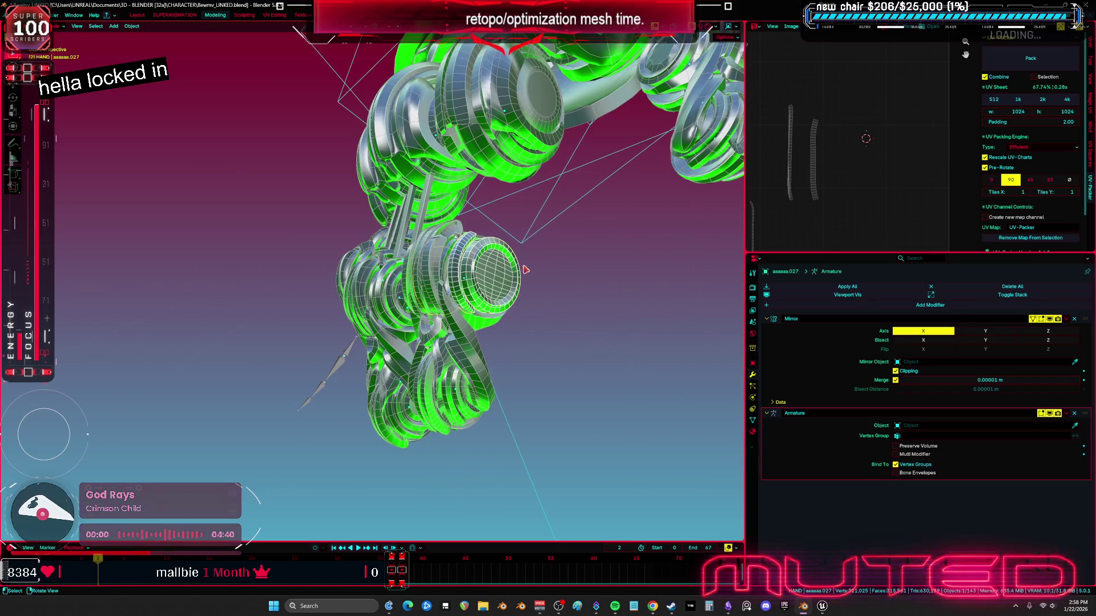
{"action": "left_click", "coordinate": [1075, 414]}
{"action": "scroll", "coordinate": [525, 313], "scroll_direction": "up", "scroll_amount": 5}
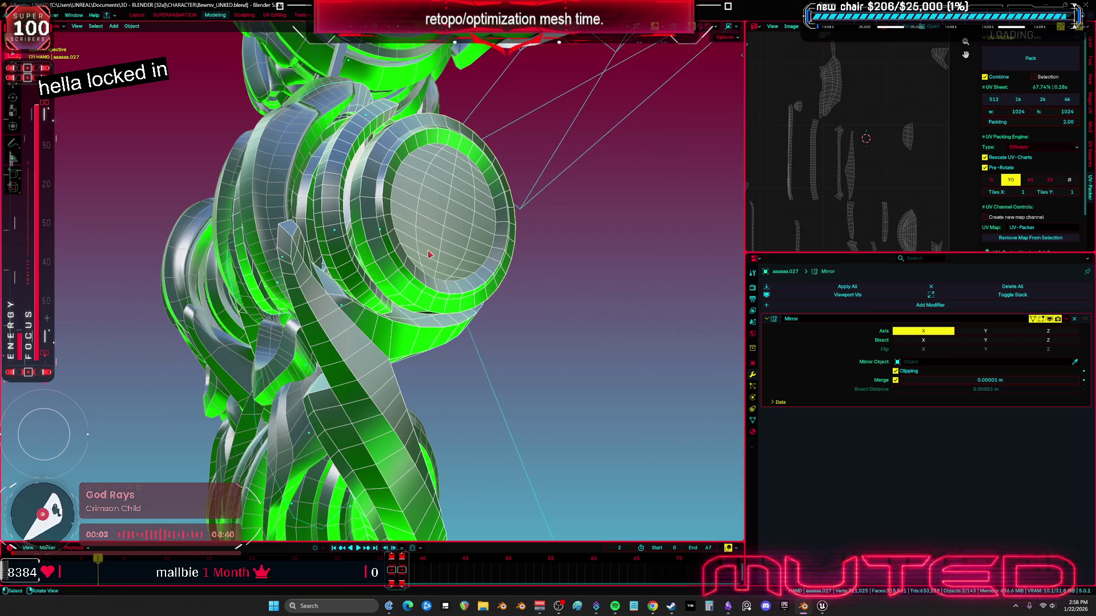
{"action": "scroll", "coordinate": [457, 244], "scroll_direction": "down", "scroll_amount": 3}
{"action": "scroll", "coordinate": [588, 263], "scroll_direction": "down", "scroll_amount": 2}
Give that cap Shade Auto Smooth and apply its Smooth by Angle modifier
{"action": "right_click", "coordinate": [585, 261]}
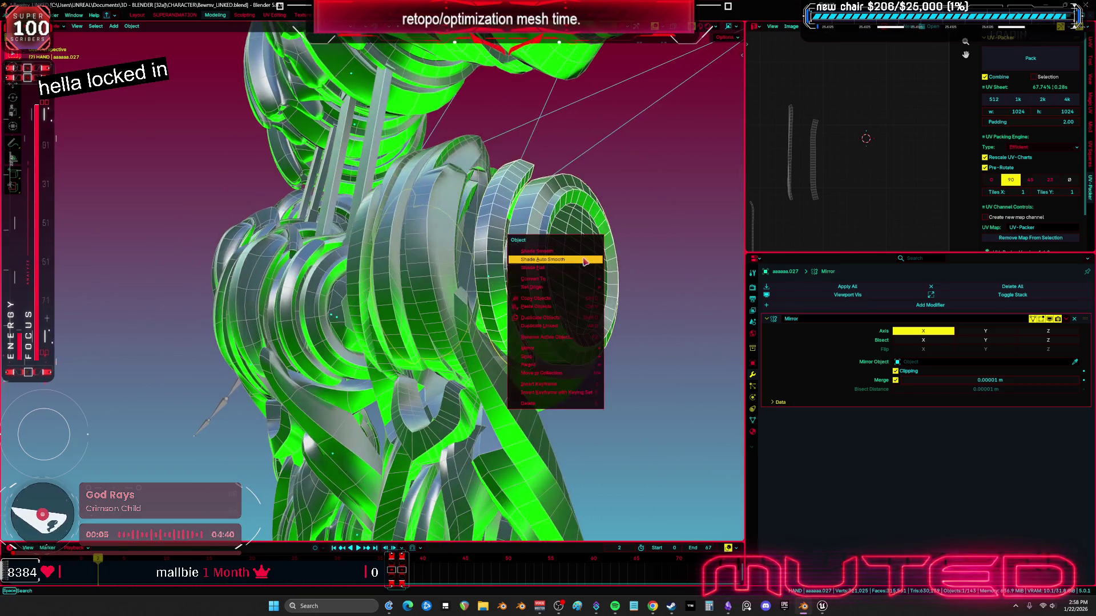
{"action": "left_click", "coordinate": [585, 260]}
{"action": "left_click", "coordinate": [1066, 413]}
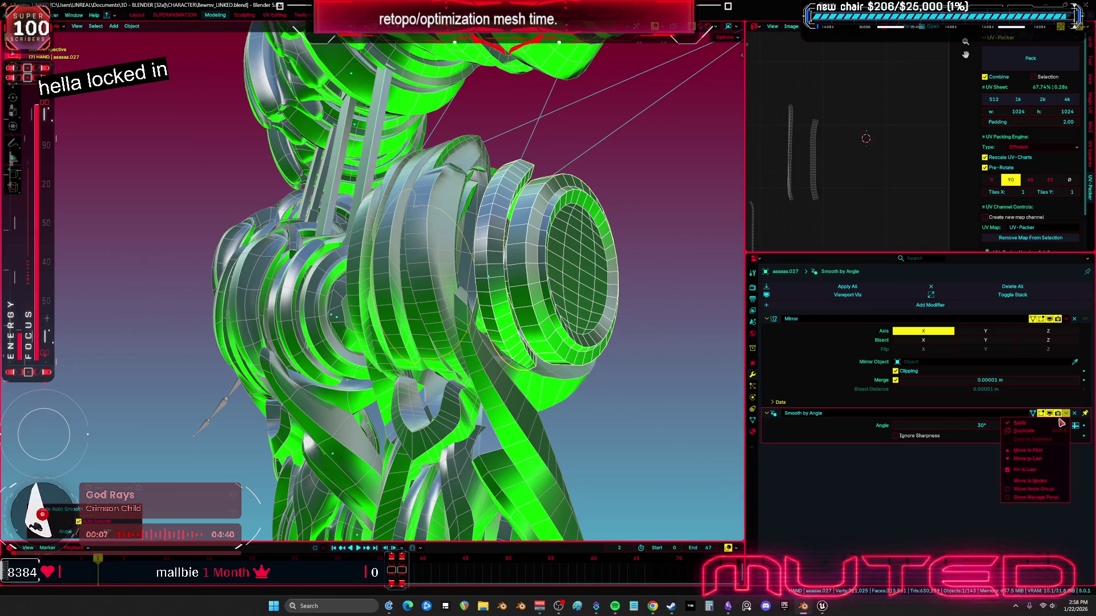
{"action": "left_click", "coordinate": [1027, 424]}
Select the Cylinder.007 cap, toggle Edit Mode, and apply Shade Auto Smooth
{"action": "mouse_move", "coordinate": [531, 274]}
{"action": "middle_mouse_down"}
{"action": "mouse_move", "coordinate": [562, 297]}
{"action": "mouse_move", "coordinate": [537, 334]}
{"action": "mouse_move", "coordinate": [517, 335]}
{"action": "mouse_move", "coordinate": [578, 356]}
{"action": "mouse_move", "coordinate": [480, 330]}
{"action": "middle_mouse_up"}
{"action": "left_click", "coordinate": [536, 333]}
{"action": "left_click", "coordinate": [537, 334]}
{"action": "left_click", "coordinate": [477, 328]}
{"action": "key", "text": "Tab"}
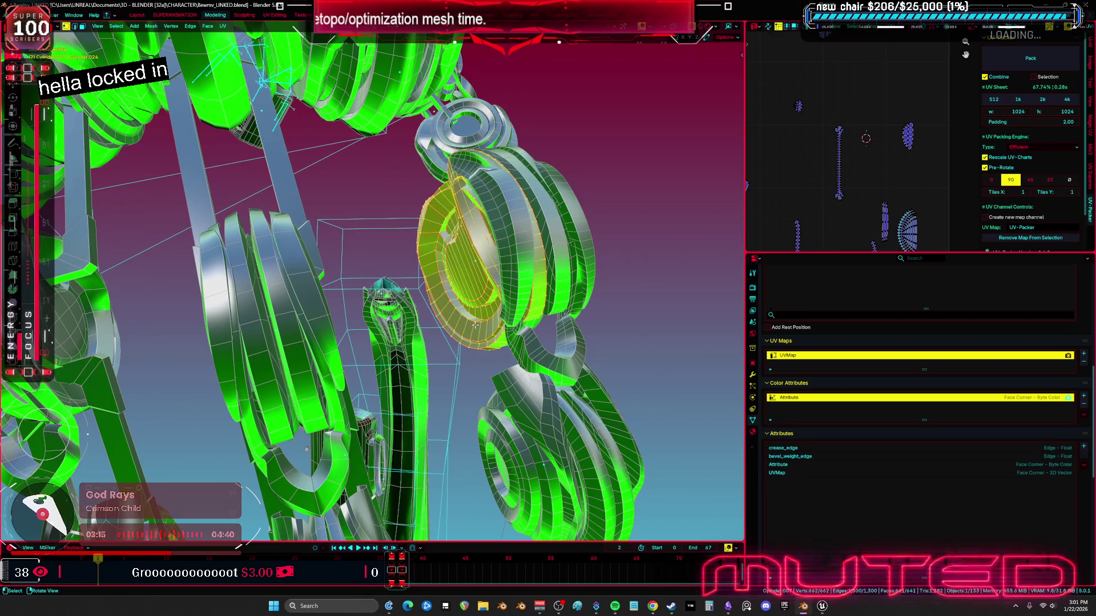
{"action": "key", "text": "Tab"}
{"action": "key", "text": "grave"}
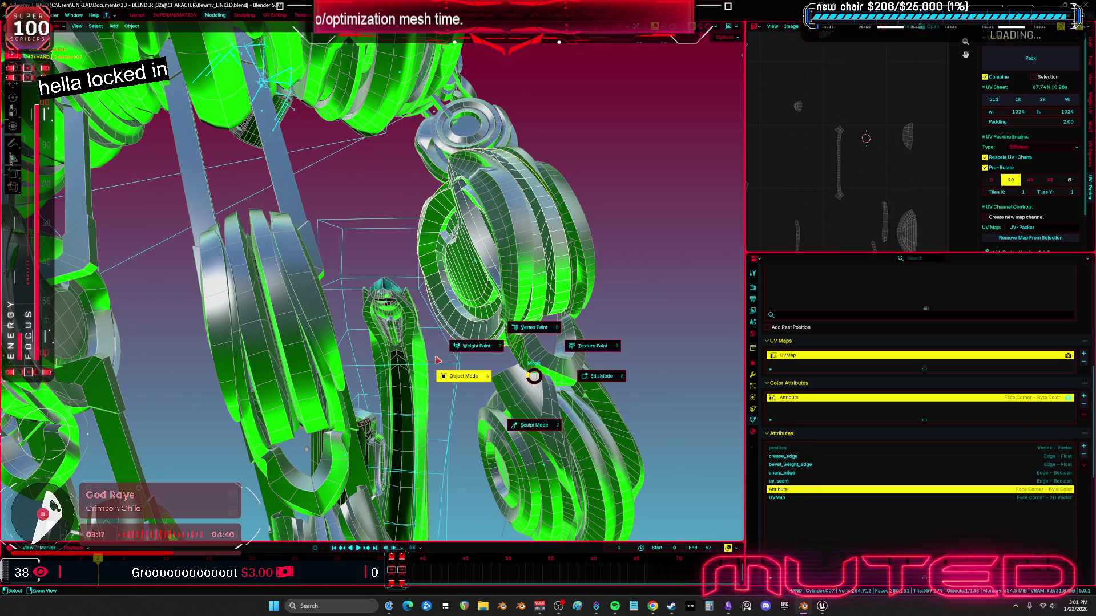
{"action": "right_click", "coordinate": [434, 394]}
{"action": "left_click", "coordinate": [434, 399]}
Apply Cylinder.007's Smooth by Angle modifier so only Mirror remains, then reselect it
{"action": "middle_click_drag", "start_coordinate": [477, 321], "coordinate": [591, 332]}
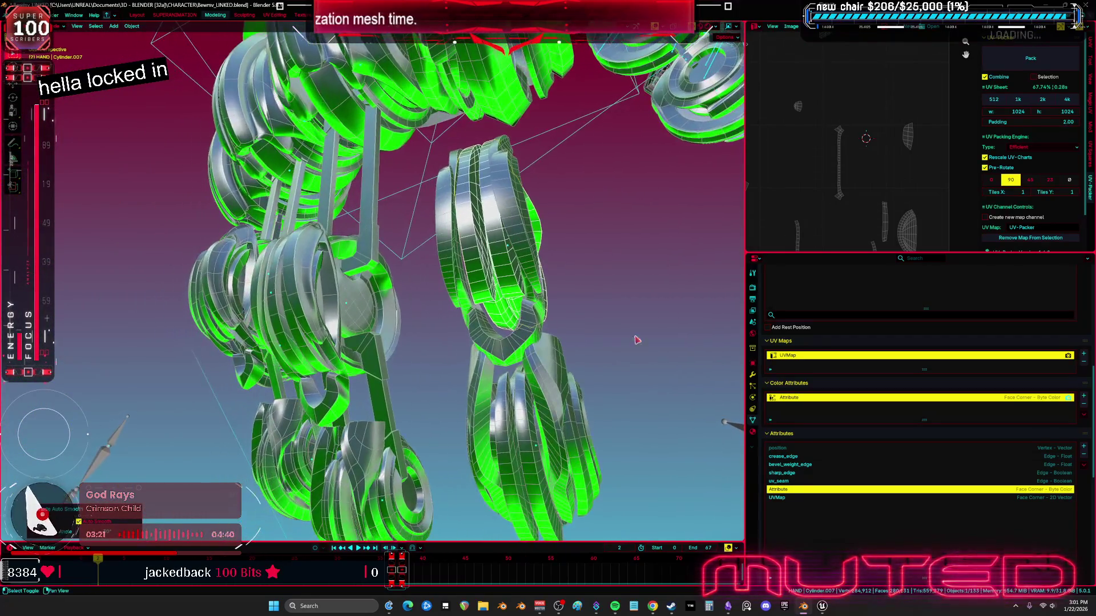
{"action": "left_click", "coordinate": [752, 375]}
{"action": "scroll", "coordinate": [582, 360], "scroll_direction": "up", "scroll_amount": 3}
{"action": "left_click", "coordinate": [1065, 413]}
{"action": "left_click", "coordinate": [1027, 426]}
{"action": "mouse_move", "coordinate": [422, 346]}
{"action": "middle_mouse_down"}
{"action": "mouse_move", "coordinate": [340, 250]}
{"action": "mouse_move", "coordinate": [433, 319]}
{"action": "mouse_move", "coordinate": [472, 271]}
{"action": "mouse_move", "coordinate": [501, 305]}
{"action": "middle_mouse_up"}
{"action": "left_click", "coordinate": [455, 169], "text": "shift"}
{"action": "middle_click_drag", "start_coordinate": [454, 169], "coordinate": [268, 111]}
Link the cleaned cap's mesh data to the selected caps via Link Object Data
{"action": "scroll", "coordinate": [258, 108], "scroll_direction": "up", "scroll_amount": 2}
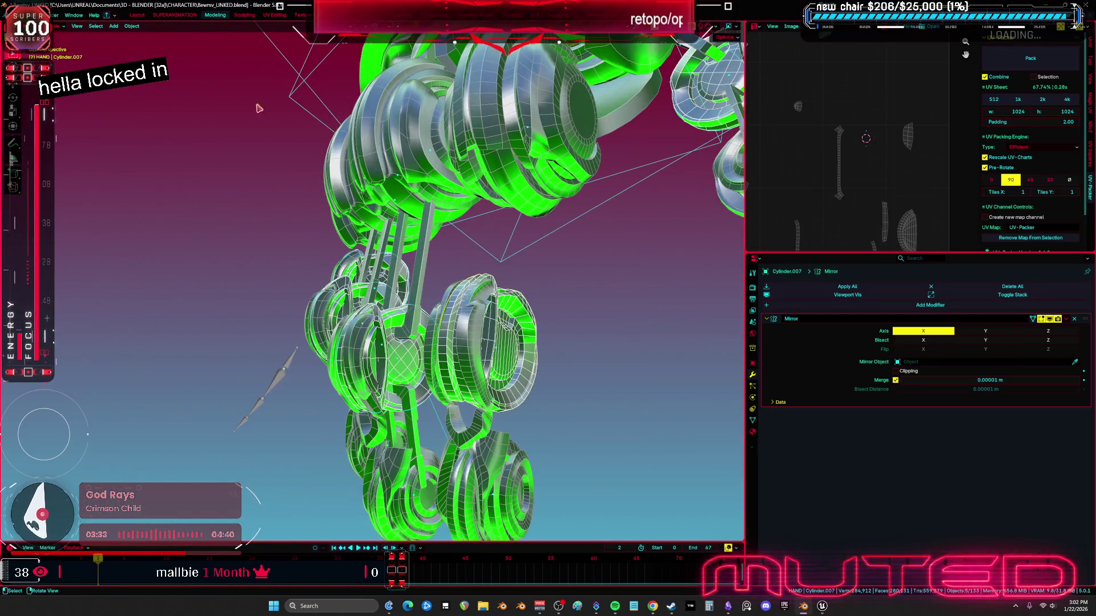
{"action": "left_click", "coordinate": [141, 26]}
{"action": "mouse_move", "coordinate": [183, 209]}
{"action": "left_click", "coordinate": [234, 221]}
Delete the Subdivision and smoothing modifiers from the Cylinder.025 cap
{"action": "middle_click_drag", "start_coordinate": [330, 295], "coordinate": [421, 307]}
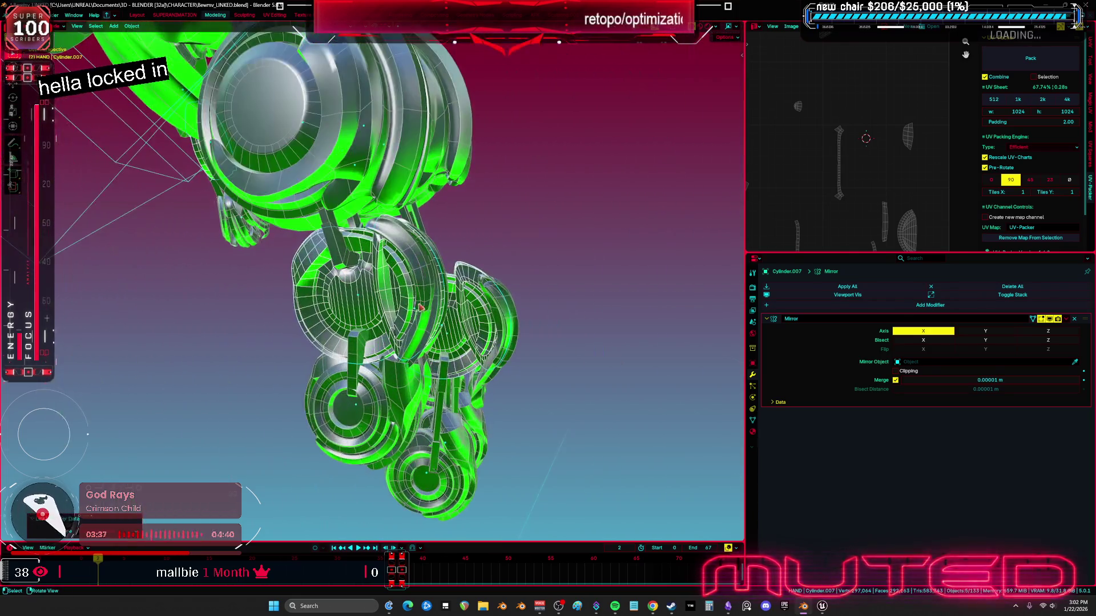
{"action": "left_click", "coordinate": [321, 303]}
{"action": "left_click", "coordinate": [489, 341]}
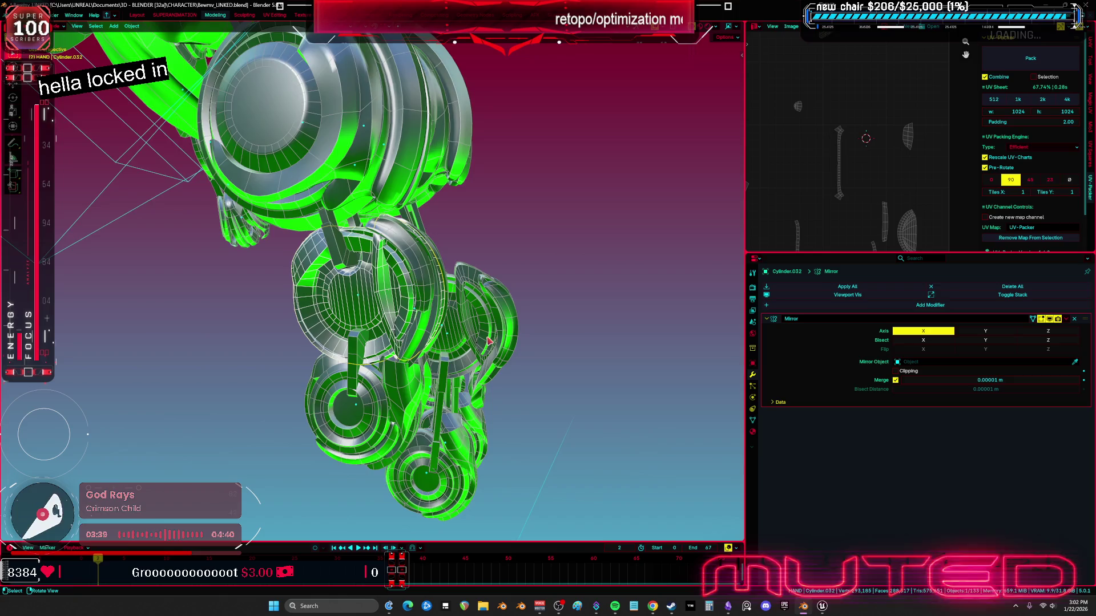
{"action": "middle_click_drag", "start_coordinate": [489, 340], "coordinate": [474, 325]}
{"action": "key", "text": "h"}
{"action": "left_click", "coordinate": [472, 324]}
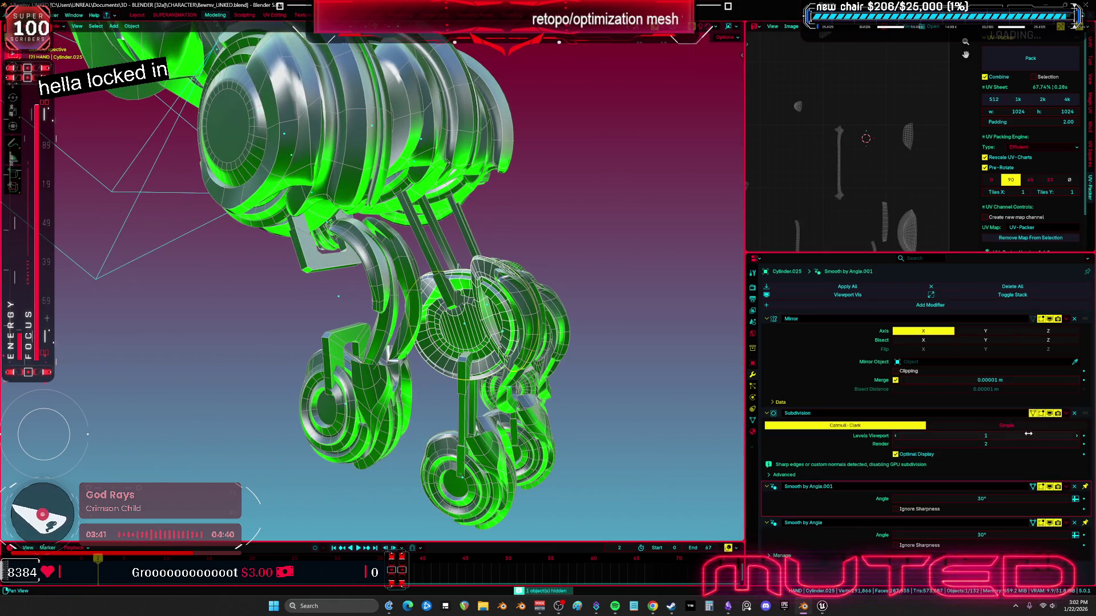
{"action": "left_click", "coordinate": [1074, 413]}
{"action": "left_click", "coordinate": [1074, 413]}
{"action": "left_click", "coordinate": [1074, 413]}
Strip the extra modifiers from Cylinder.001 and Cylinder.023, leaving only Mirror
{"action": "middle_click_drag", "start_coordinate": [571, 336], "coordinate": [605, 337]}
{"action": "left_click", "coordinate": [592, 345]}
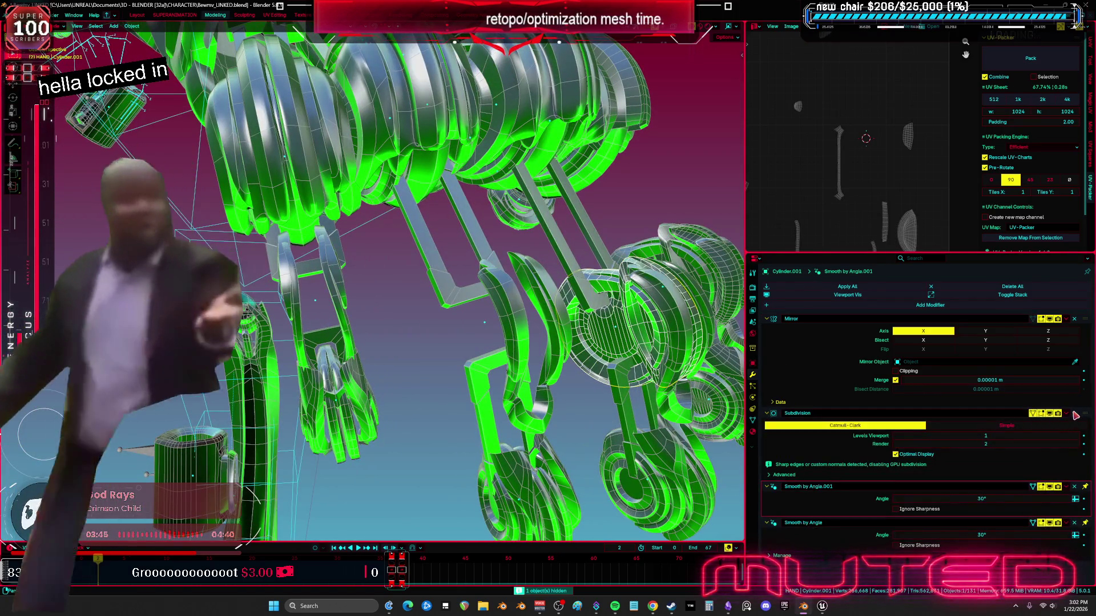
{"action": "left_click", "coordinate": [1074, 414]}
{"action": "left_click", "coordinate": [1073, 414]}
{"action": "mouse_move", "coordinate": [514, 320]}
{"action": "middle_mouse_down"}
{"action": "mouse_move", "coordinate": [504, 282]}
{"action": "mouse_move", "coordinate": [353, 180]}
{"action": "middle_mouse_up"}
{"action": "left_click", "coordinate": [519, 317]}
{"action": "left_click", "coordinate": [344, 173]}
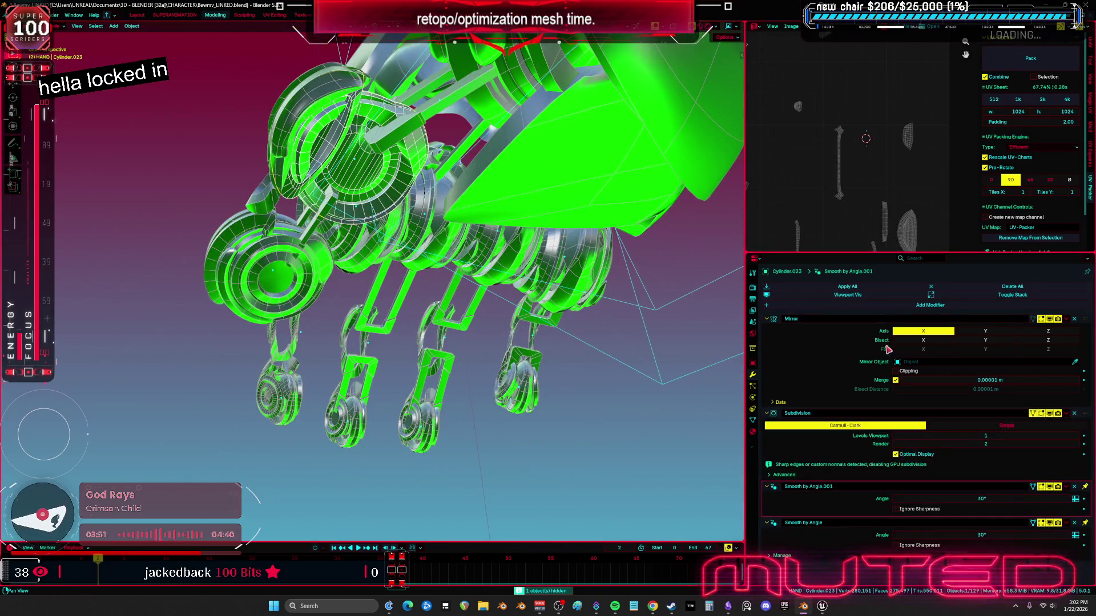
{"action": "key", "text": "ctrl+x"}
{"action": "key", "text": "ctrl+x"}
{"action": "key", "text": "ctrl+x"}
{"action": "mouse_move", "coordinate": [432, 291]}
{"action": "middle_mouse_down"}
{"action": "mouse_move", "coordinate": [516, 286]}
{"action": "mouse_move", "coordinate": [540, 339]}
{"action": "mouse_move", "coordinate": [544, 324]}
{"action": "middle_mouse_up"}
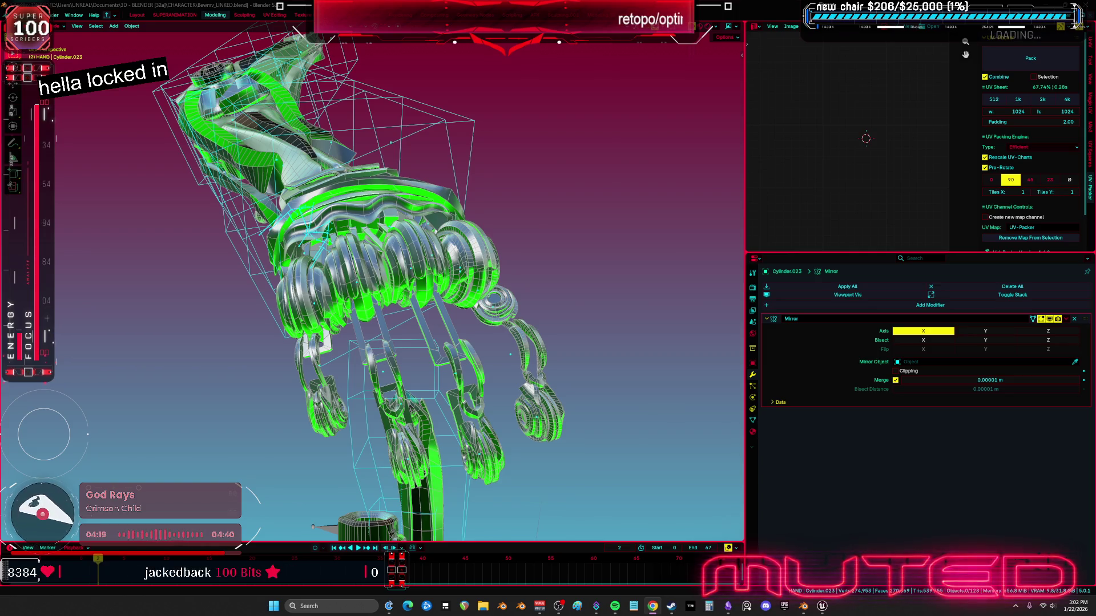
Toggle Edit Mode on the fingertip ring and remove its smoothing modifier
{"action": "mouse_move", "coordinate": [654, 444]}
{"action": "middle_mouse_down"}
{"action": "mouse_move", "coordinate": [391, 394]}
{"action": "mouse_move", "coordinate": [413, 379]}
{"action": "mouse_move", "coordinate": [387, 402]}
{"action": "mouse_move", "coordinate": [443, 419]}
{"action": "mouse_move", "coordinate": [338, 343]}
{"action": "mouse_move", "coordinate": [468, 331]}
{"action": "mouse_move", "coordinate": [418, 323]}
{"action": "middle_mouse_up"}
{"action": "left_click", "coordinate": [454, 327]}
{"action": "key", "text": "Tab"}
{"action": "left_click", "coordinate": [407, 332]}
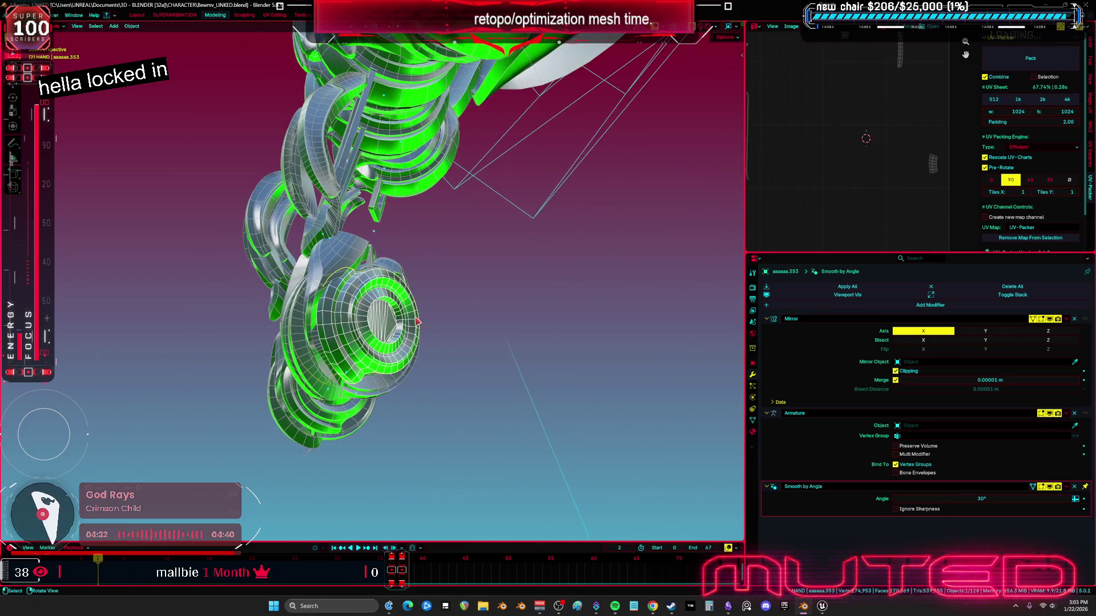
{"action": "left_click", "coordinate": [1073, 488]}
Re-add Shade Auto Smooth to the ring and apply Smooth by Angle with Ctrl+A
{"action": "right_click", "coordinate": [411, 308]}
{"action": "left_click", "coordinate": [411, 311]}
{"action": "mouse_move", "coordinate": [411, 311]}
{"action": "middle_mouse_down"}
{"action": "mouse_move", "coordinate": [457, 331]}
{"action": "mouse_move", "coordinate": [428, 341]}
{"action": "mouse_move", "coordinate": [564, 413]}
{"action": "mouse_move", "coordinate": [476, 353]}
{"action": "middle_mouse_up"}
{"action": "key", "text": "ctrl+a"}
{"action": "mouse_move", "coordinate": [570, 371]}
{"action": "middle_mouse_down"}
{"action": "mouse_move", "coordinate": [415, 337]}
{"action": "mouse_move", "coordinate": [457, 329]}
{"action": "mouse_move", "coordinate": [408, 354]}
{"action": "middle_mouse_up"}
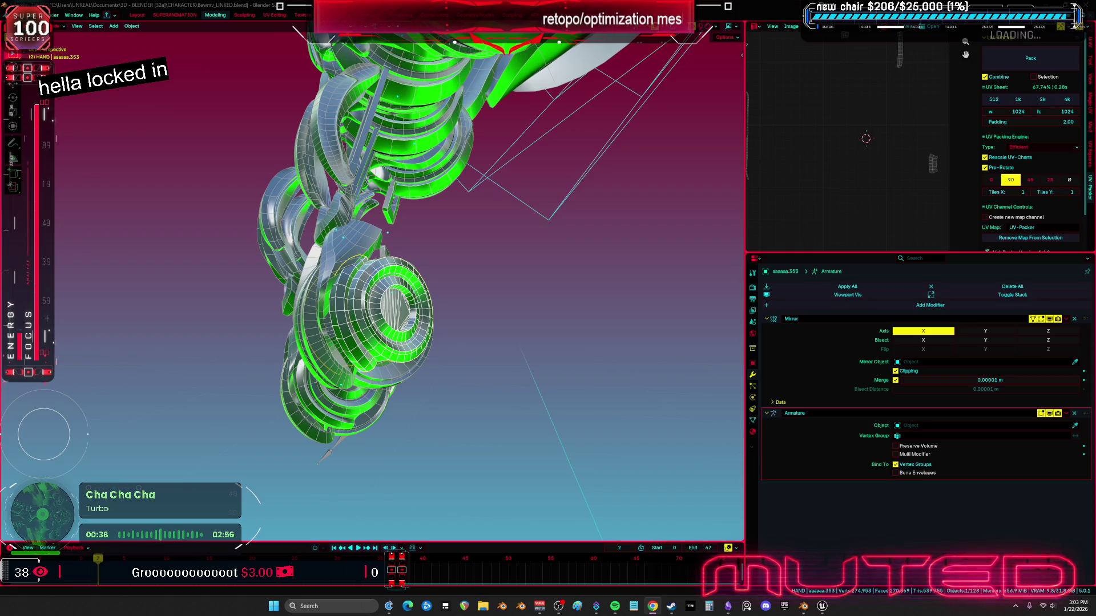
Select several finger rings with the finished ring active and link its object data to them
{"action": "mouse_move", "coordinate": [500, 255]}
{"action": "middle_mouse_down"}
{"action": "mouse_move", "coordinate": [175, 309]}
{"action": "mouse_move", "coordinate": [537, 291]}
{"action": "mouse_move", "coordinate": [610, 225]}
{"action": "middle_mouse_up"}
{"action": "left_click", "coordinate": [175, 309], "text": "shift"}
{"action": "middle_click_drag", "start_coordinate": [584, 273], "coordinate": [458, 263]}
{"action": "left_click", "coordinate": [347, 154], "text": "shift"}
{"action": "mouse_move", "coordinate": [346, 154]}
{"action": "middle_mouse_down"}
{"action": "mouse_move", "coordinate": [438, 287]}
{"action": "mouse_move", "coordinate": [506, 352]}
{"action": "middle_mouse_up"}
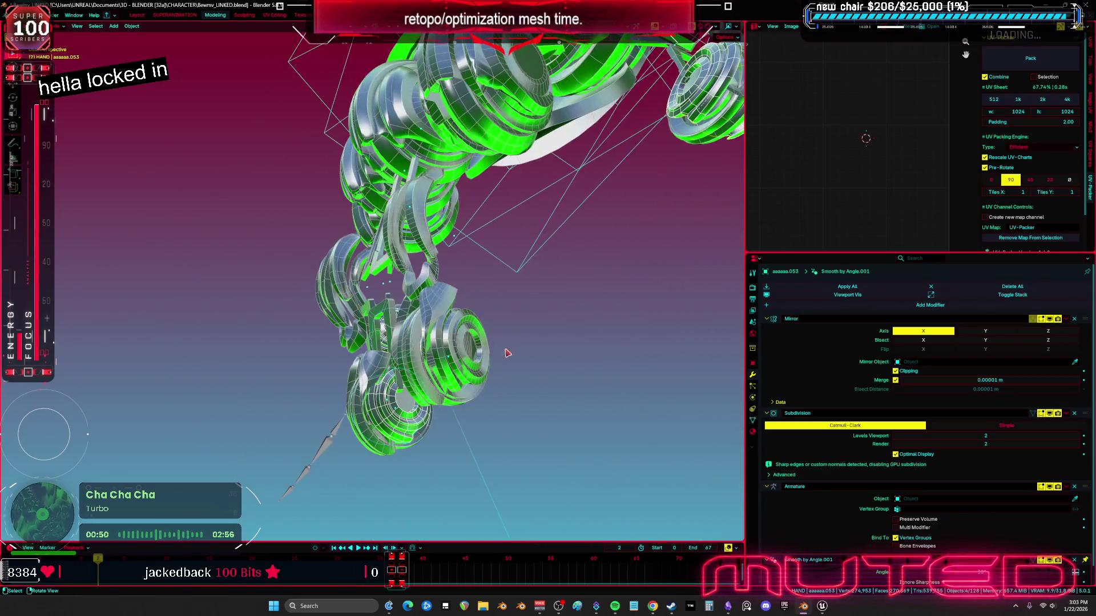
{"action": "left_click", "coordinate": [489, 356], "text": "shift"}
{"action": "left_click", "coordinate": [132, 25]}
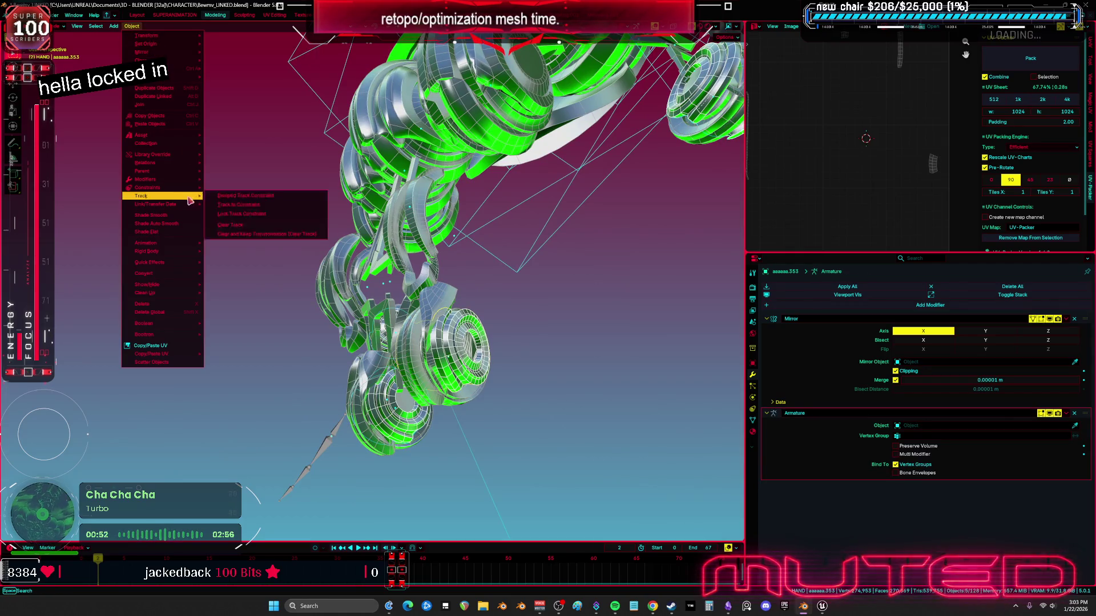
{"action": "mouse_move", "coordinate": [189, 207]}
{"action": "left_click", "coordinate": [234, 215]}
Delete the Subdivision, Armature and smoothing modifiers from two of the linked finger rings
{"action": "middle_click_drag", "start_coordinate": [234, 216], "coordinate": [510, 280]}
{"action": "left_click", "coordinate": [509, 281]}
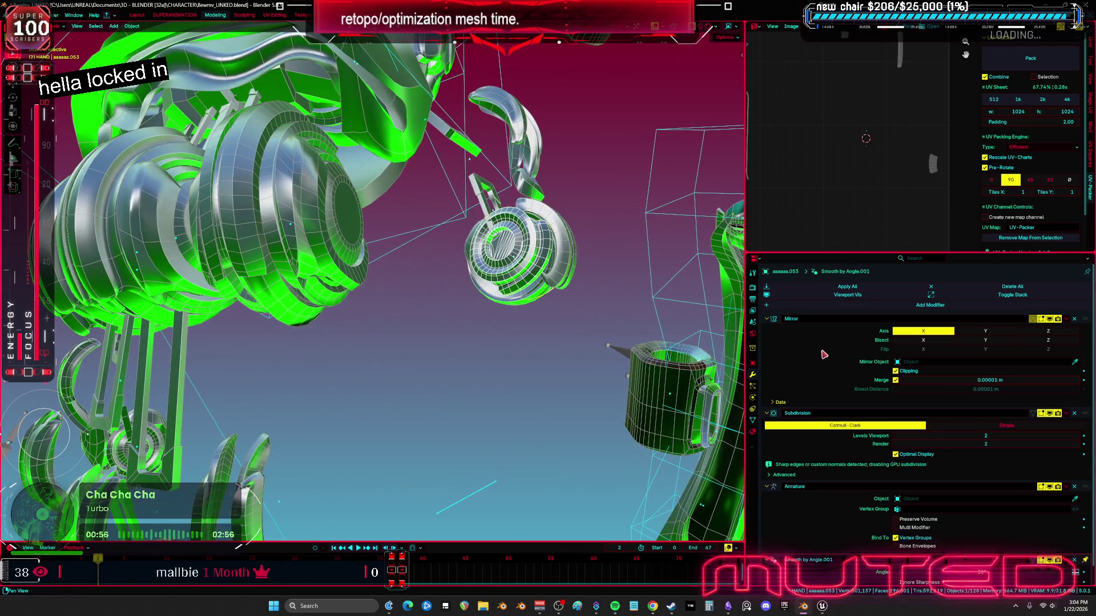
{"action": "left_click", "coordinate": [1073, 415]}
{"action": "left_click", "coordinate": [1074, 415]}
{"action": "left_click", "coordinate": [1073, 415]}
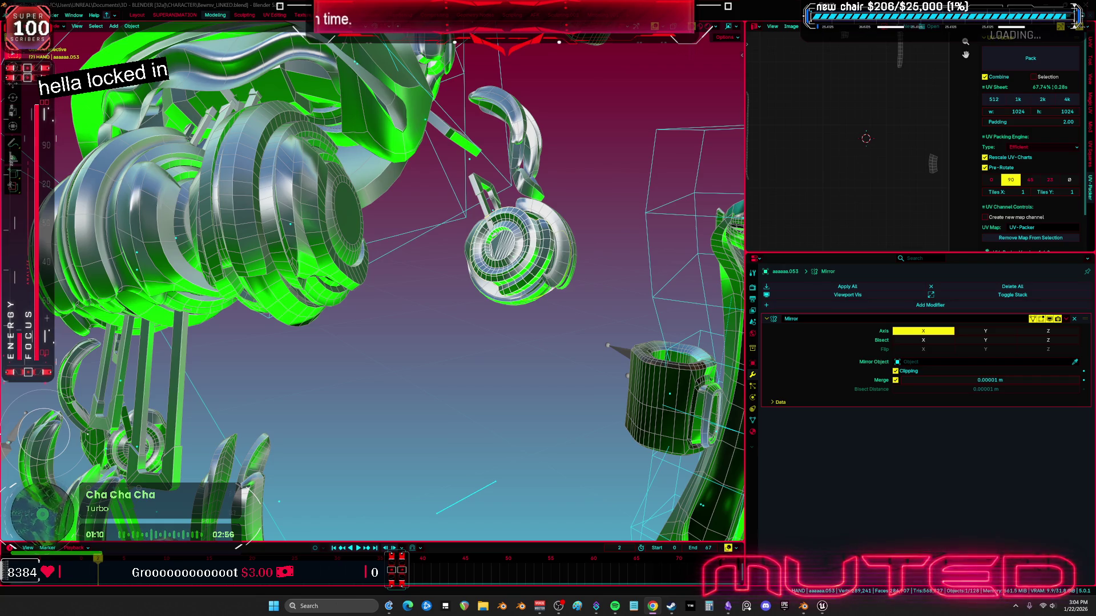
{"action": "mouse_move", "coordinate": [539, 340]}
{"action": "middle_mouse_down"}
{"action": "mouse_move", "coordinate": [538, 301]}
{"action": "mouse_move", "coordinate": [367, 342]}
{"action": "mouse_move", "coordinate": [304, 329]}
{"action": "middle_mouse_up"}
{"action": "left_click", "coordinate": [288, 332]}
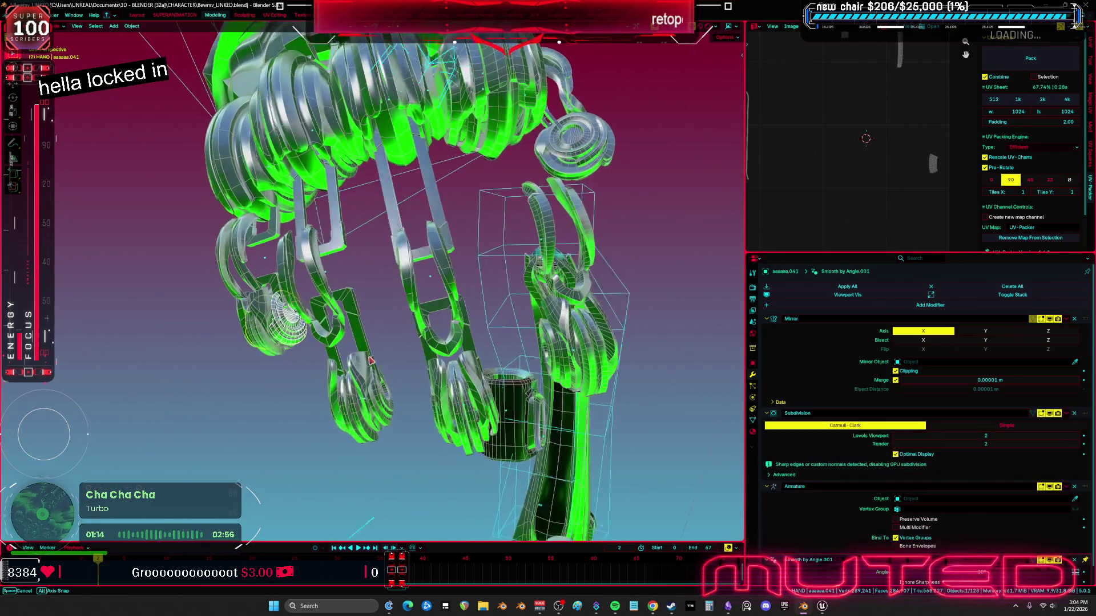
{"action": "left_click", "coordinate": [1073, 413]}
{"action": "left_click", "coordinate": [1073, 413]}
{"action": "left_click", "coordinate": [1074, 413]}
Hide the cleaned ring, then strip the extra modifiers from the next two rings
{"action": "middle_click_drag", "start_coordinate": [417, 365], "coordinate": [384, 398]}
{"action": "key", "text": "h"}
{"action": "left_click", "coordinate": [380, 415]}
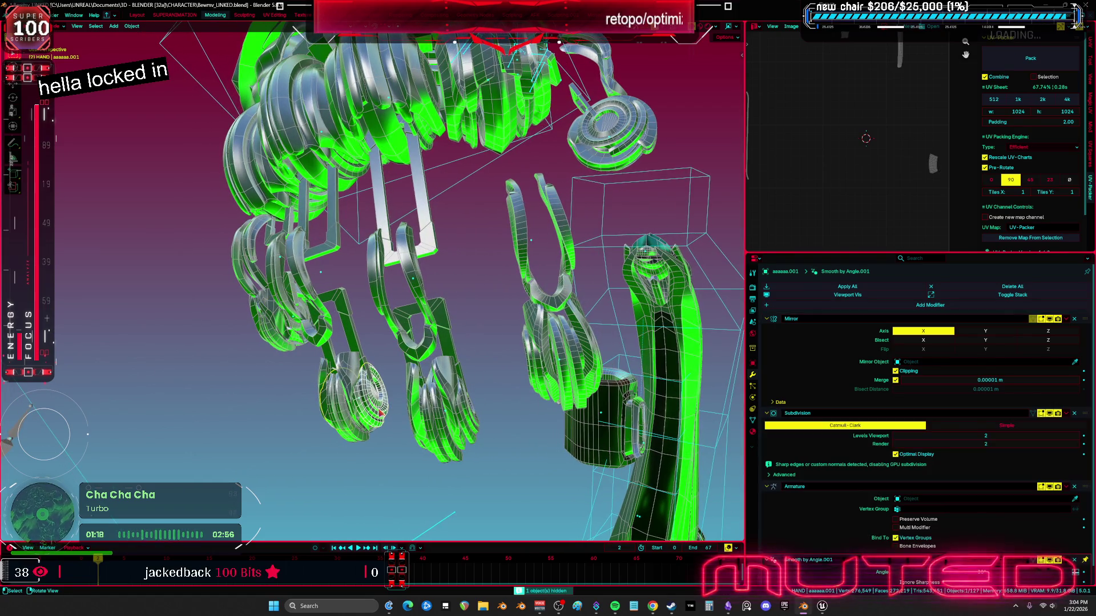
{"action": "left_click", "coordinate": [1074, 413]}
{"action": "left_click", "coordinate": [1073, 413]}
{"action": "left_click", "coordinate": [1074, 413]}
{"action": "middle_click_drag", "start_coordinate": [596, 395], "coordinate": [662, 394]}
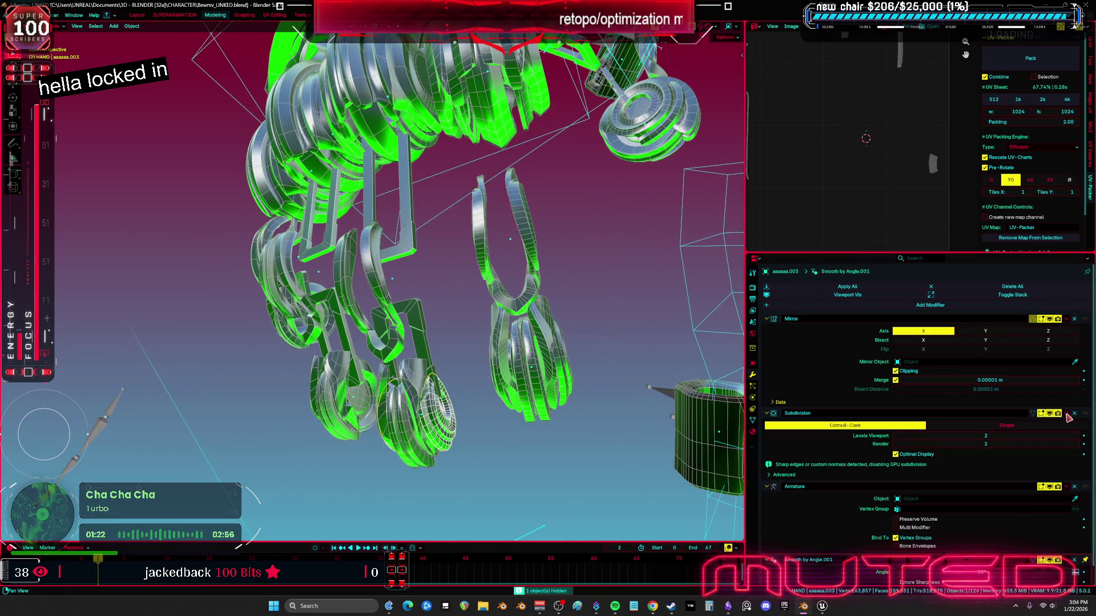
{"action": "left_click", "coordinate": [1074, 415]}
{"action": "left_click", "coordinate": [1074, 415]}
{"action": "left_click", "coordinate": [1074, 414]}
Remove the Armature modifier from the fingertip ring and inspect the hand
{"action": "middle_click_drag", "start_coordinate": [581, 390], "coordinate": [502, 392]}
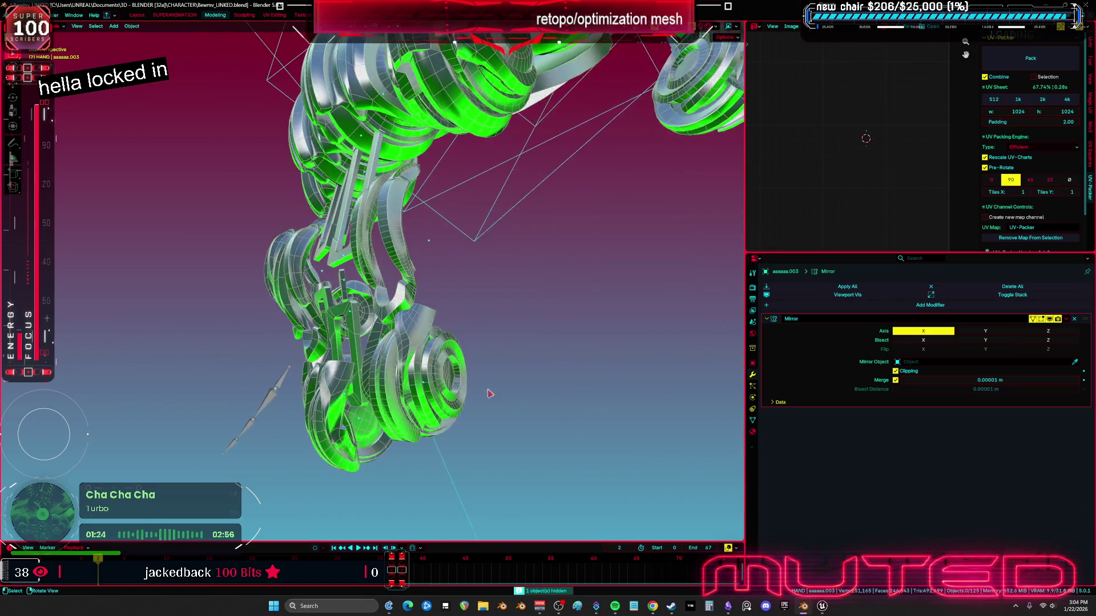
{"action": "left_click", "coordinate": [451, 389]}
{"action": "left_click", "coordinate": [1075, 417]}
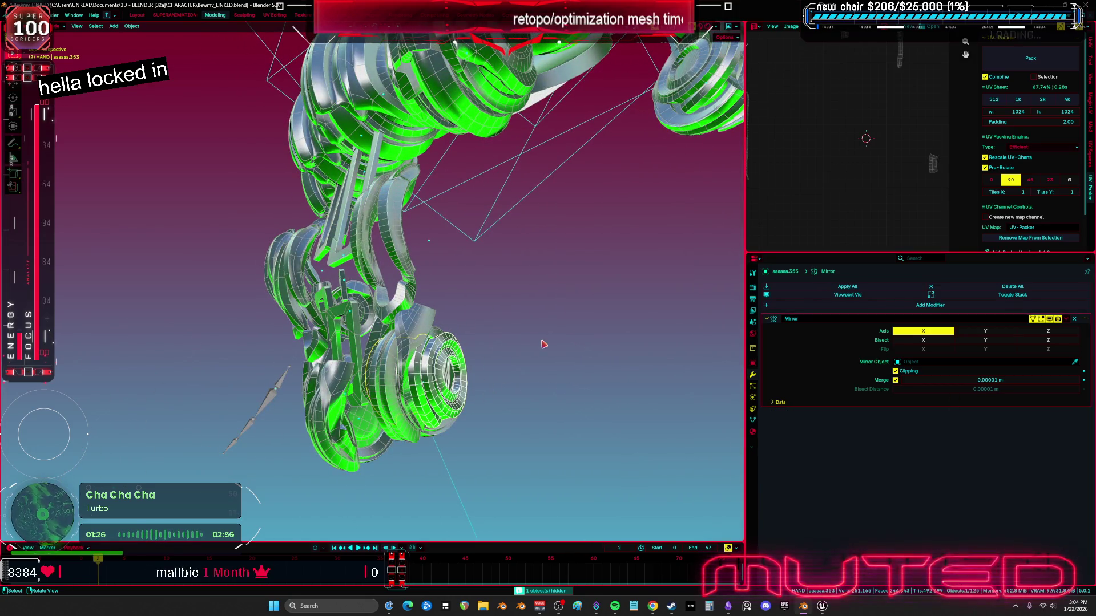
{"action": "scroll", "coordinate": [458, 329], "scroll_direction": "up", "scroll_amount": 3}
{"action": "middle_click_drag", "start_coordinate": [457, 330], "coordinate": [548, 252]}
{"action": "middle_click_drag", "start_coordinate": [576, 343], "coordinate": [542, 339]}
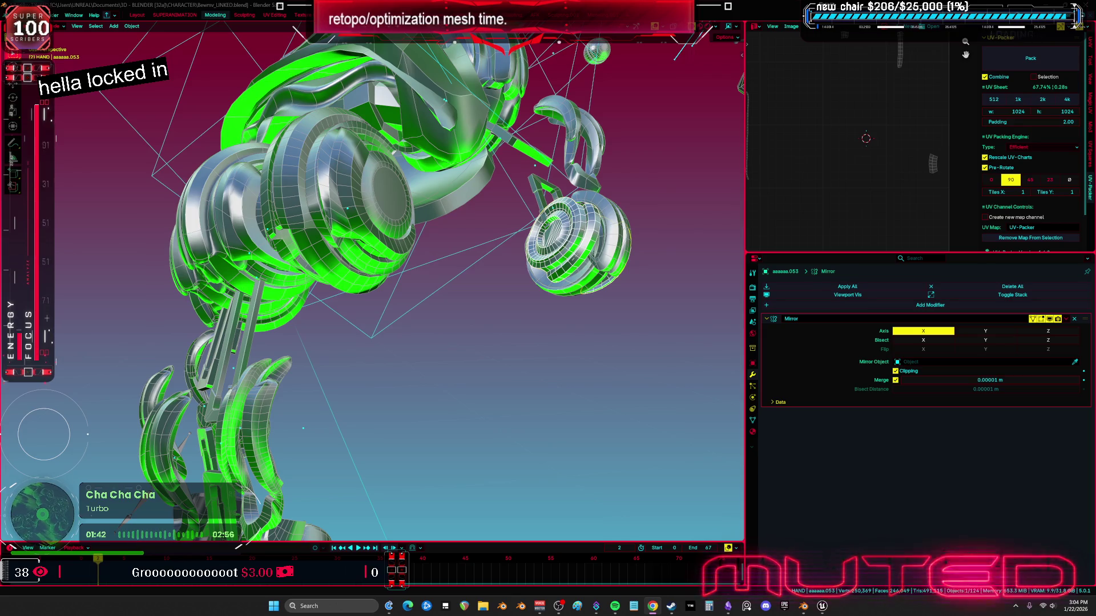
{"action": "mouse_move", "coordinate": [713, 400]}
{"action": "middle_mouse_down"}
{"action": "mouse_move", "coordinate": [641, 305]}
{"action": "mouse_move", "coordinate": [68, 153]}
{"action": "mouse_move", "coordinate": [107, 431]}
{"action": "mouse_move", "coordinate": [248, 482]}
{"action": "mouse_move", "coordinate": [197, 489]}
{"action": "mouse_move", "coordinate": [170, 298]}
{"action": "mouse_move", "coordinate": [79, 416]}
{"action": "mouse_move", "coordinate": [731, 422]}
{"action": "mouse_move", "coordinate": [197, 399]}
{"action": "mouse_move", "coordinate": [180, 419]}
{"action": "mouse_move", "coordinate": [152, 415]}
{"action": "middle_mouse_up"}
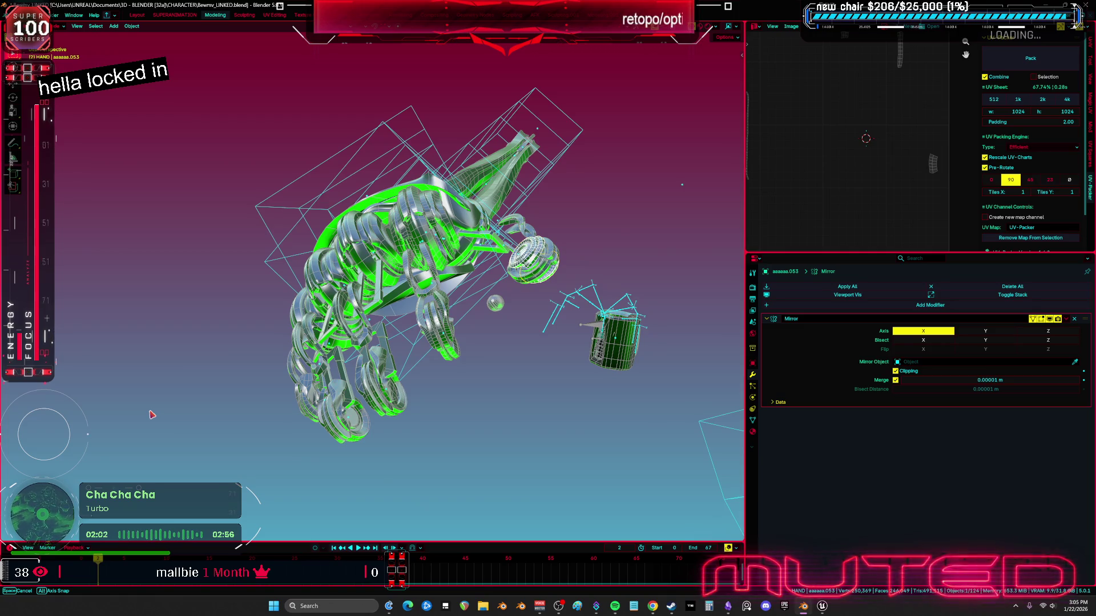
{"action": "middle_click_drag", "start_coordinate": [151, 415], "coordinate": [187, 415]}
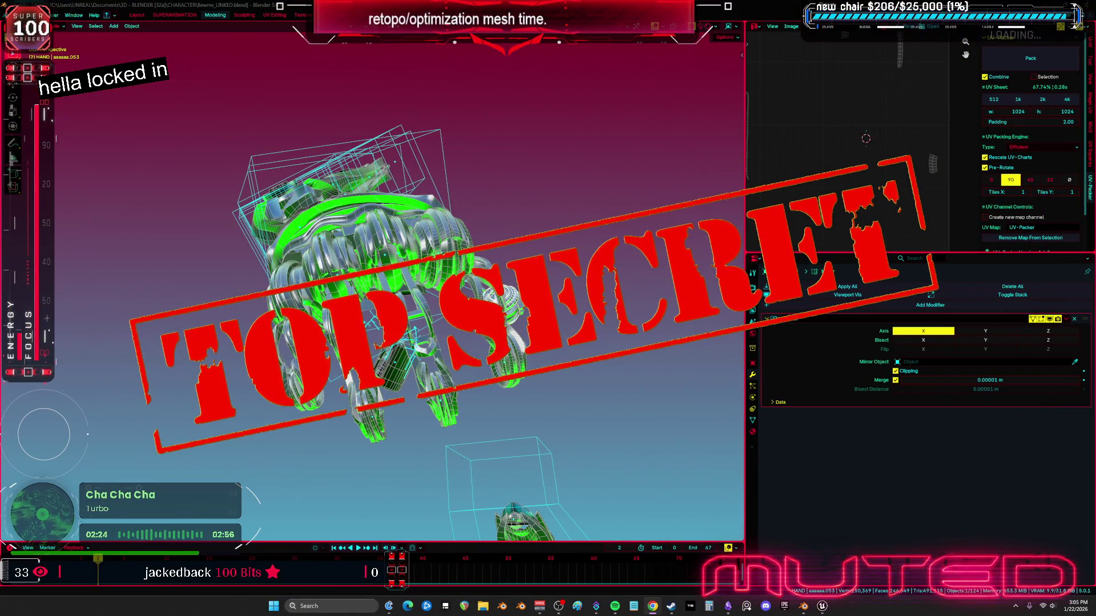
{"action": "mouse_move", "coordinate": [570, 286]}
{"action": "middle_mouse_down"}
{"action": "mouse_move", "coordinate": [614, 272]}
{"action": "mouse_move", "coordinate": [621, 290]}
{"action": "mouse_move", "coordinate": [550, 276]}
{"action": "mouse_move", "coordinate": [567, 240]}
{"action": "mouse_move", "coordinate": [608, 282]}
{"action": "mouse_move", "coordinate": [567, 262]}
{"action": "mouse_move", "coordinate": [523, 269]}
{"action": "mouse_move", "coordinate": [605, 289]}
{"action": "mouse_move", "coordinate": [553, 268]}
{"action": "mouse_move", "coordinate": [553, 247]}
{"action": "mouse_move", "coordinate": [594, 259]}
{"action": "mouse_move", "coordinate": [548, 240]}
{"action": "mouse_move", "coordinate": [417, 266]}
{"action": "mouse_move", "coordinate": [451, 221]}
{"action": "mouse_move", "coordinate": [408, 225]}
{"action": "mouse_move", "coordinate": [168, 306]}
{"action": "mouse_move", "coordinate": [260, 285]}
{"action": "mouse_move", "coordinate": [15, 234]}
{"action": "mouse_move", "coordinate": [98, 215]}
{"action": "mouse_move", "coordinate": [235, 321]}
{"action": "mouse_move", "coordinate": [167, 322]}
{"action": "mouse_move", "coordinate": [78, 263]}
{"action": "mouse_move", "coordinate": [148, 246]}
{"action": "mouse_move", "coordinate": [525, 237]}
{"action": "mouse_move", "coordinate": [580, 310]}
{"action": "mouse_move", "coordinate": [435, 204]}
{"action": "mouse_move", "coordinate": [520, 318]}
{"action": "mouse_move", "coordinate": [506, 303]}
{"action": "mouse_move", "coordinate": [501, 328]}
{"action": "mouse_move", "coordinate": [582, 293]}
{"action": "mouse_move", "coordinate": [495, 291]}
{"action": "middle_mouse_up"}
{"action": "mouse_move", "coordinate": [682, 295]}
{"action": "middle_mouse_down"}
{"action": "mouse_move", "coordinate": [514, 306]}
{"action": "mouse_move", "coordinate": [562, 299]}
{"action": "mouse_move", "coordinate": [553, 297]}
{"action": "mouse_move", "coordinate": [617, 306]}
{"action": "mouse_move", "coordinate": [584, 308]}
{"action": "mouse_move", "coordinate": [489, 302]}
{"action": "middle_mouse_up"}
{"action": "mouse_move", "coordinate": [554, 296]}
{"action": "middle_mouse_down"}
{"action": "mouse_move", "coordinate": [577, 320]}
{"action": "mouse_move", "coordinate": [489, 314]}
{"action": "mouse_move", "coordinate": [568, 306]}
{"action": "mouse_move", "coordinate": [587, 320]}
{"action": "mouse_move", "coordinate": [542, 303]}
{"action": "mouse_move", "coordinate": [489, 323]}
{"action": "mouse_move", "coordinate": [618, 313]}
{"action": "mouse_move", "coordinate": [513, 334]}
{"action": "mouse_move", "coordinate": [574, 316]}
{"action": "mouse_move", "coordinate": [486, 295]}
{"action": "mouse_move", "coordinate": [588, 303]}
{"action": "mouse_move", "coordinate": [559, 297]}
{"action": "mouse_move", "coordinate": [585, 294]}
{"action": "mouse_move", "coordinate": [577, 289]}
{"action": "mouse_move", "coordinate": [588, 309]}
{"action": "mouse_move", "coordinate": [555, 288]}
{"action": "mouse_move", "coordinate": [580, 318]}
{"action": "mouse_move", "coordinate": [565, 360]}
{"action": "mouse_move", "coordinate": [579, 362]}
{"action": "mouse_move", "coordinate": [526, 291]}
{"action": "mouse_move", "coordinate": [499, 281]}
{"action": "mouse_move", "coordinate": [580, 291]}
{"action": "mouse_move", "coordinate": [541, 317]}
{"action": "middle_mouse_up"}
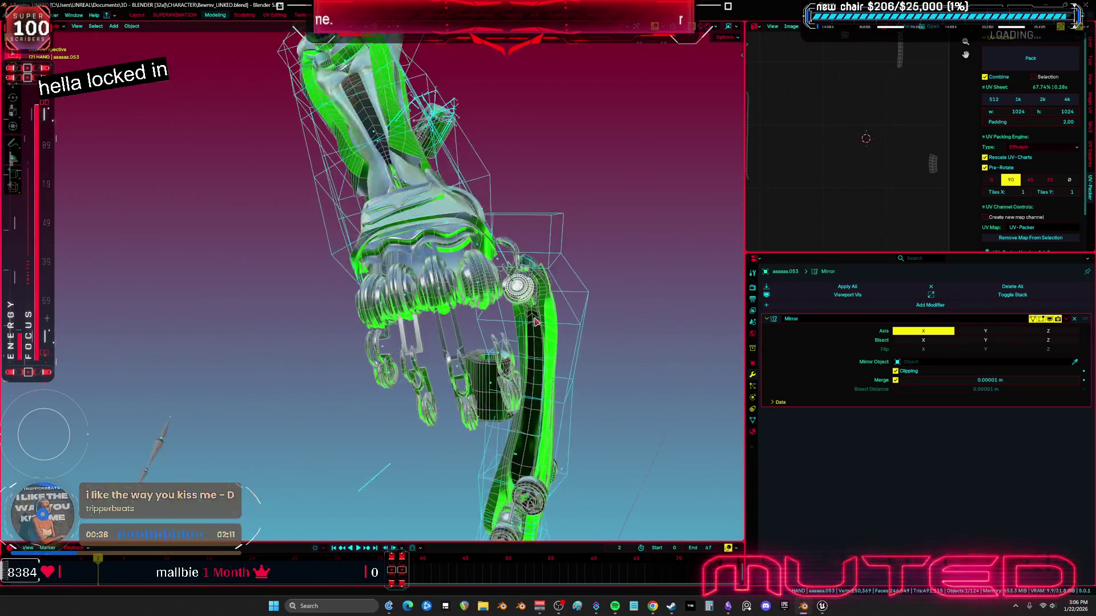
{"action": "scroll", "coordinate": [530, 321], "scroll_direction": "up", "scroll_amount": 3}
{"action": "scroll", "coordinate": [529, 323], "scroll_direction": "down", "scroll_amount": 2}
{"action": "mouse_move", "coordinate": [520, 340]}
{"action": "middle_mouse_down"}
{"action": "mouse_move", "coordinate": [463, 276]}
{"action": "mouse_move", "coordinate": [485, 258]}
{"action": "middle_mouse_up"}
Delete another ring's Armature modifier, check the neighbouring rings and hide a finished part
{"action": "left_click", "coordinate": [484, 258]}
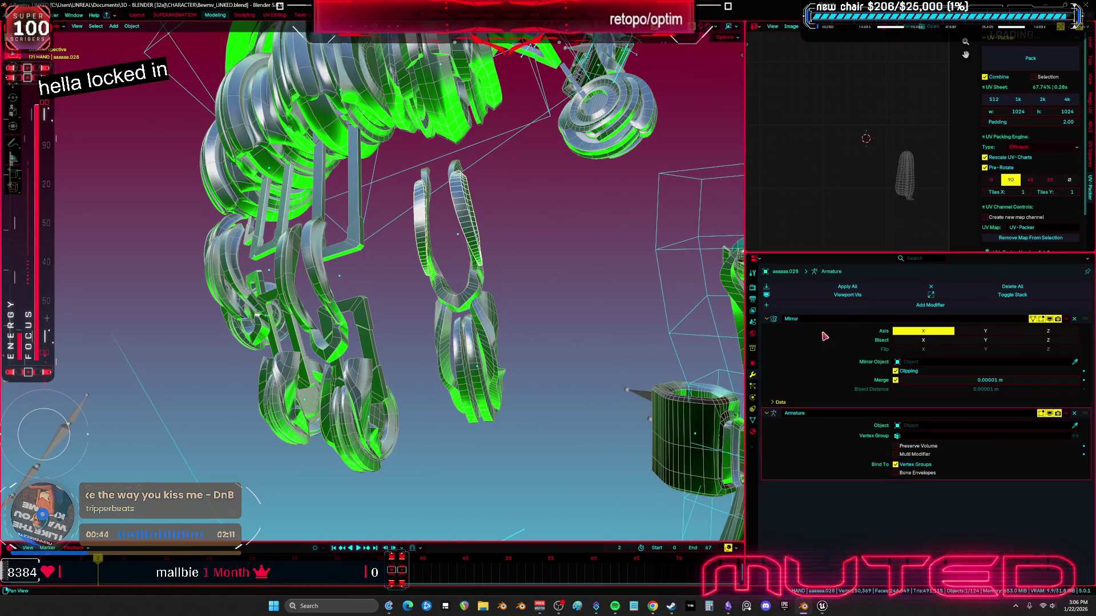
{"action": "left_click", "coordinate": [1075, 417]}
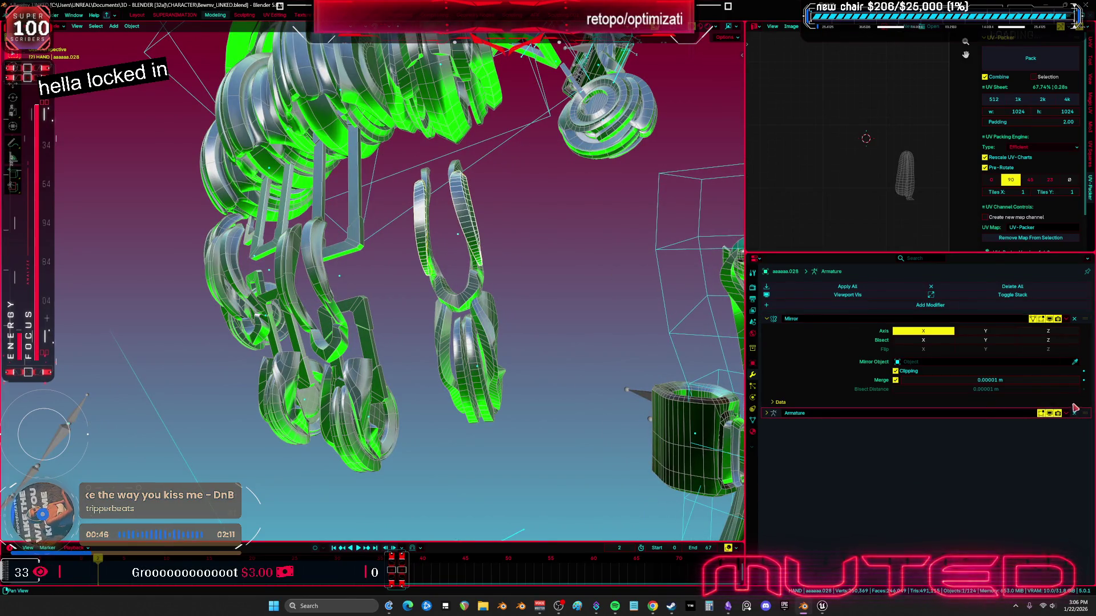
{"action": "left_click", "coordinate": [1075, 417]}
{"action": "middle_click_drag", "start_coordinate": [513, 308], "coordinate": [354, 267]}
{"action": "left_click", "coordinate": [409, 277]}
{"action": "left_click", "coordinate": [318, 264]}
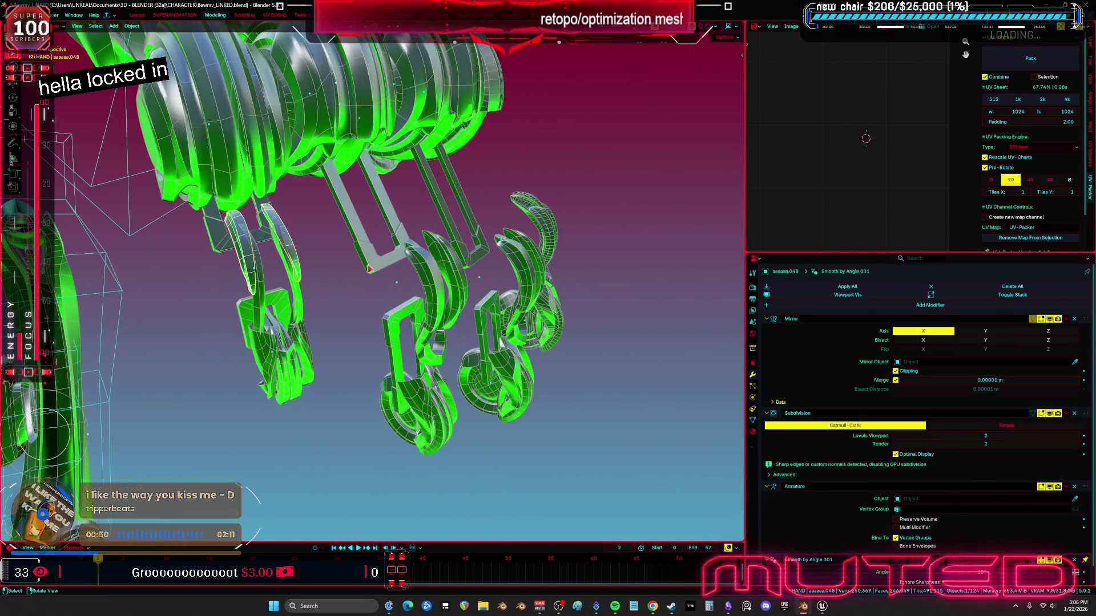
{"action": "mouse_move", "coordinate": [431, 274]}
{"action": "middle_mouse_down"}
{"action": "mouse_move", "coordinate": [513, 251]}
{"action": "mouse_move", "coordinate": [456, 256]}
{"action": "mouse_move", "coordinate": [510, 323]}
{"action": "mouse_move", "coordinate": [533, 310]}
{"action": "mouse_move", "coordinate": [530, 285]}
{"action": "mouse_move", "coordinate": [502, 274]}
{"action": "middle_mouse_up"}
{"action": "left_click", "coordinate": [524, 248]}
{"action": "left_click", "coordinate": [524, 247]}
{"action": "left_click", "coordinate": [545, 292]}
{"action": "key", "text": "h"}
Bake the smoothing into the Cylinder.016 cap and link its mesh to Cylinder.033 and other caps
{"action": "mouse_move", "coordinate": [415, 281]}
{"action": "middle_mouse_down"}
{"action": "mouse_move", "coordinate": [404, 330]}
{"action": "mouse_move", "coordinate": [319, 326]}
{"action": "mouse_move", "coordinate": [544, 333]}
{"action": "middle_mouse_up"}
{"action": "left_click", "coordinate": [319, 326]}
{"action": "left_click", "coordinate": [1020, 423]}
{"action": "middle_click_drag", "start_coordinate": [399, 320], "coordinate": [295, 321]}
{"action": "middle_click_drag", "start_coordinate": [387, 349], "coordinate": [551, 337]}
{"action": "left_click", "coordinate": [351, 364]}
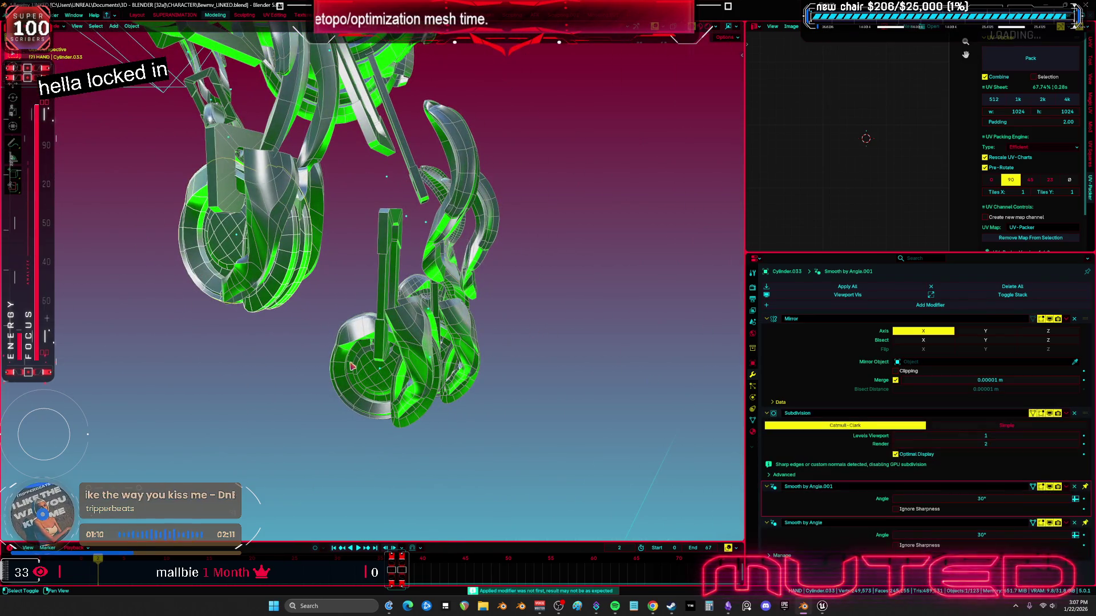
{"action": "left_click", "coordinate": [435, 377], "text": "shift"}
{"action": "middle_click_drag", "start_coordinate": [436, 377], "coordinate": [451, 406]}
{"action": "left_click", "coordinate": [399, 291], "text": "shift"}
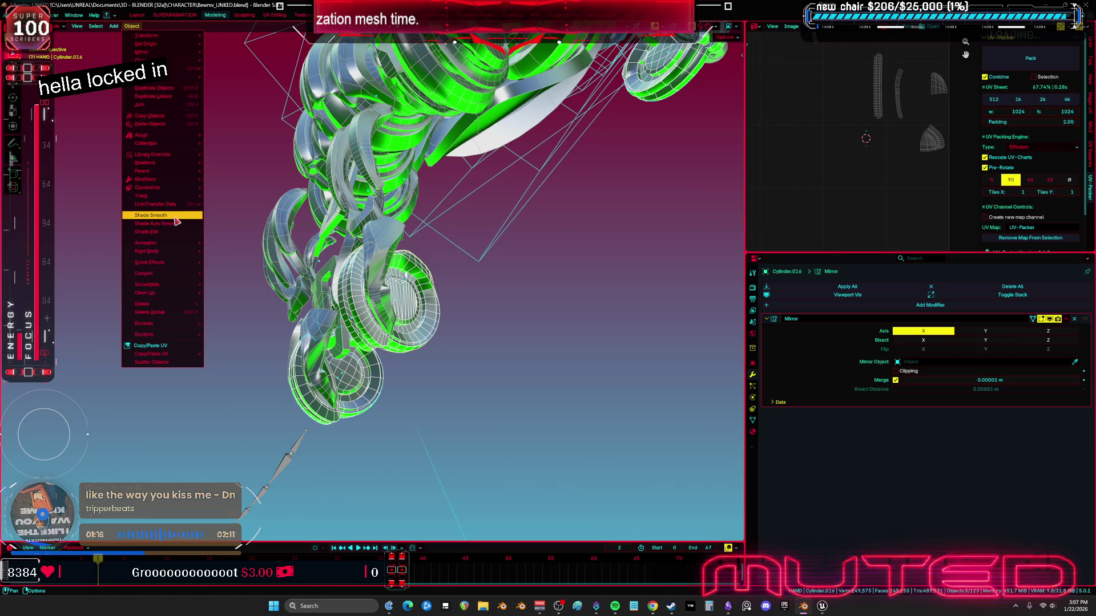
{"action": "left_click", "coordinate": [234, 215]}
Strip Subdivision and both Smooth by Angle modifiers from Cylinder.033 and Cylinder.026, hiding each
{"action": "middle_click_drag", "start_coordinate": [382, 294], "coordinate": [449, 333]}
{"action": "left_click", "coordinate": [449, 334]}
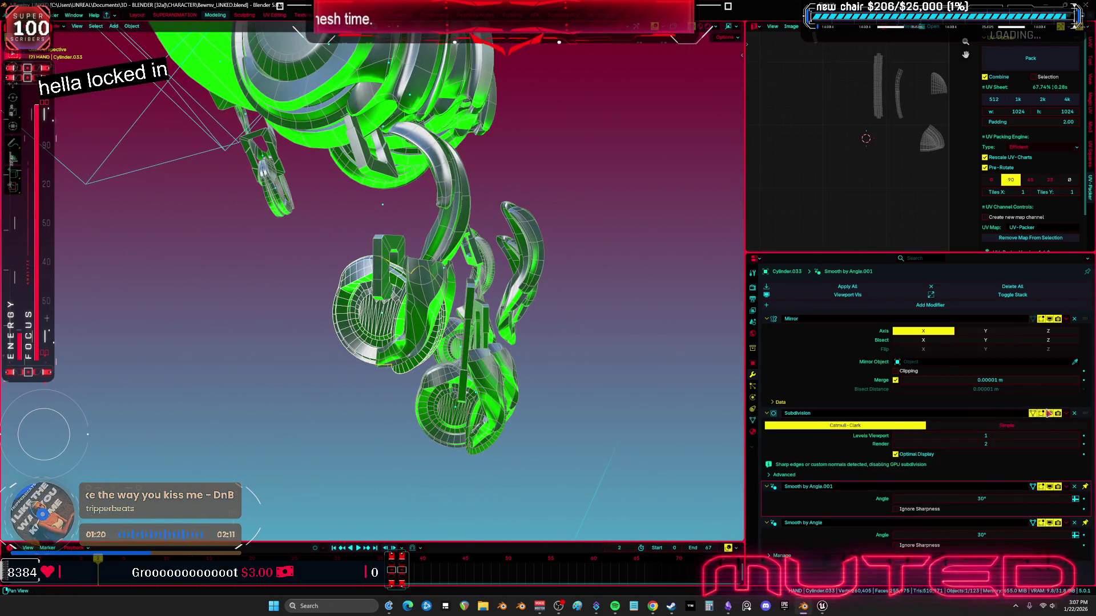
{"action": "left_click", "coordinate": [1073, 414]}
{"action": "left_click", "coordinate": [1073, 414]}
{"action": "left_click", "coordinate": [1073, 415]}
{"action": "middle_click_drag", "start_coordinate": [433, 399], "coordinate": [456, 407]}
{"action": "key", "text": "h"}
{"action": "left_click", "coordinate": [457, 408]}
{"action": "left_click", "coordinate": [1073, 413]}
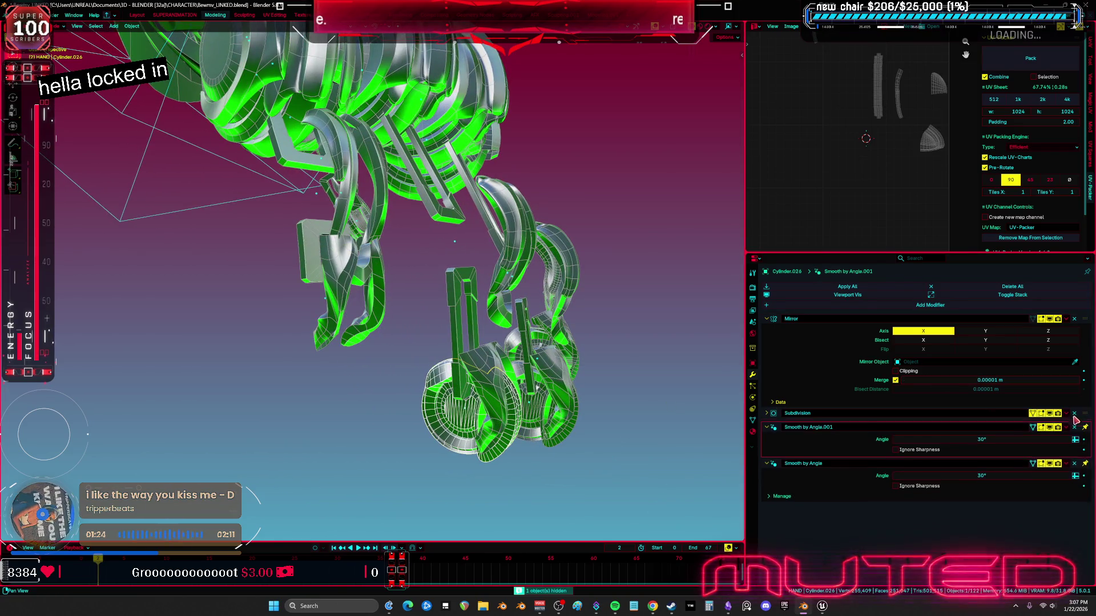
{"action": "left_click", "coordinate": [1073, 413]}
{"action": "left_click", "coordinate": [1073, 413]}
{"action": "mouse_move", "coordinate": [559, 342]}
{"action": "middle_mouse_down"}
{"action": "mouse_move", "coordinate": [595, 358]}
{"action": "mouse_move", "coordinate": [589, 415]}
{"action": "middle_mouse_up"}
{"action": "key", "text": "h"}
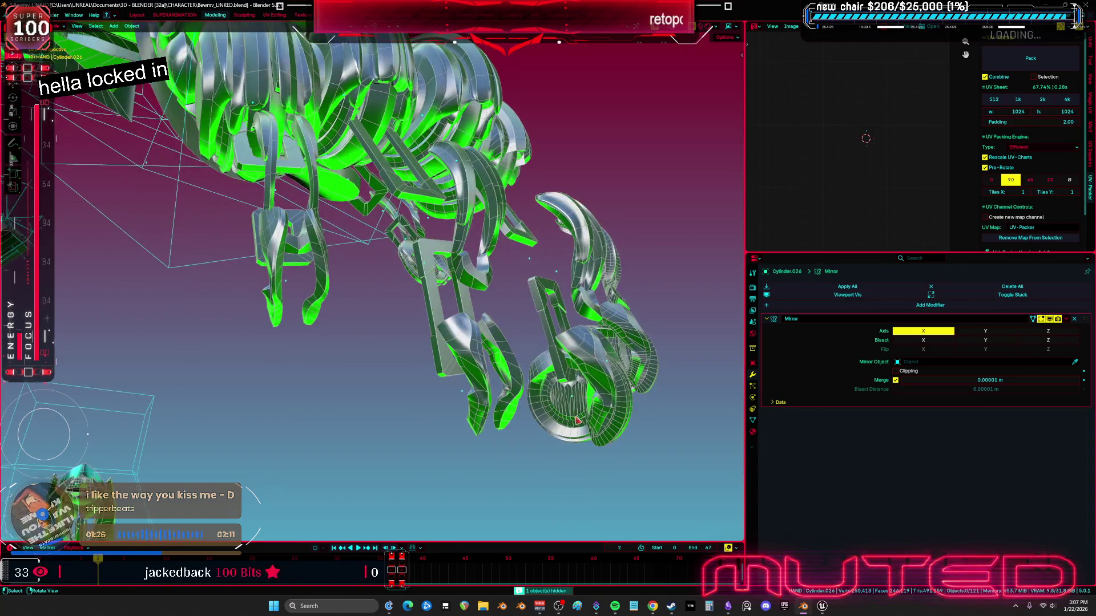
Remove Subdivision from Cylinder.047 and both Smooth by Angle modifiers from Cylinder.040, then hide Cylinder.016
{"action": "left_click", "coordinate": [573, 422]}
{"action": "left_click", "coordinate": [1074, 414]}
{"action": "left_click", "coordinate": [1073, 414]}
{"action": "left_click", "coordinate": [1074, 414]}
{"action": "mouse_move", "coordinate": [665, 371]}
{"action": "middle_mouse_down"}
{"action": "mouse_move", "coordinate": [557, 264]}
{"action": "mouse_move", "coordinate": [553, 291]}
{"action": "mouse_move", "coordinate": [512, 296]}
{"action": "mouse_move", "coordinate": [491, 264]}
{"action": "middle_mouse_up"}
{"action": "left_click", "coordinate": [576, 240]}
{"action": "left_click", "coordinate": [1073, 414]}
{"action": "left_click", "coordinate": [1073, 415]}
{"action": "left_click", "coordinate": [1073, 414]}
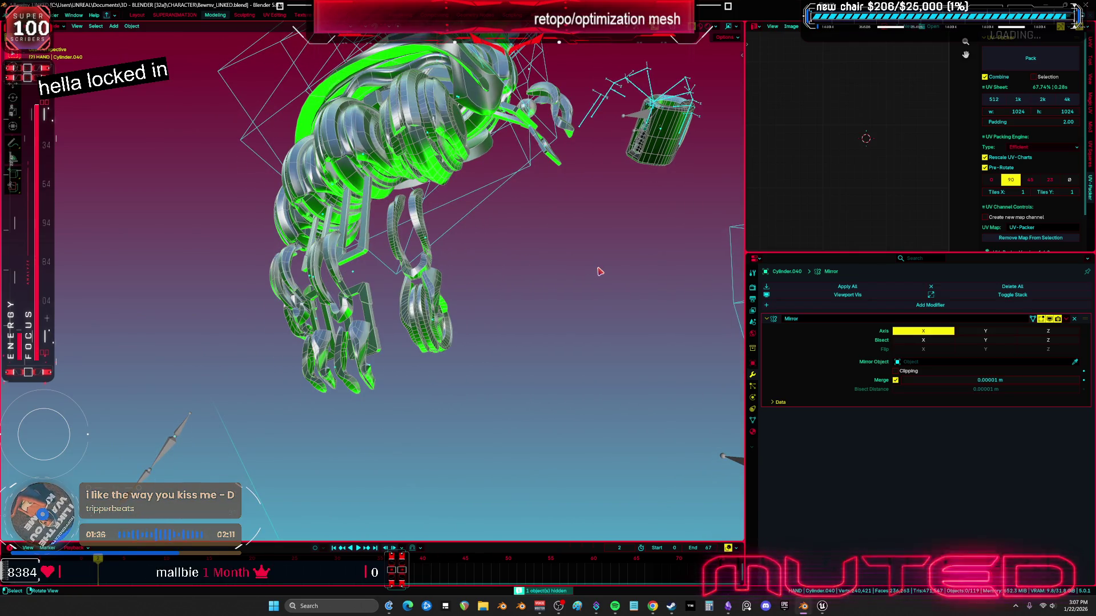
{"action": "mouse_move", "coordinate": [479, 277]}
{"action": "middle_mouse_down"}
{"action": "mouse_move", "coordinate": [434, 298]}
{"action": "mouse_move", "coordinate": [557, 293]}
{"action": "middle_mouse_up"}
{"action": "left_click", "coordinate": [437, 300]}
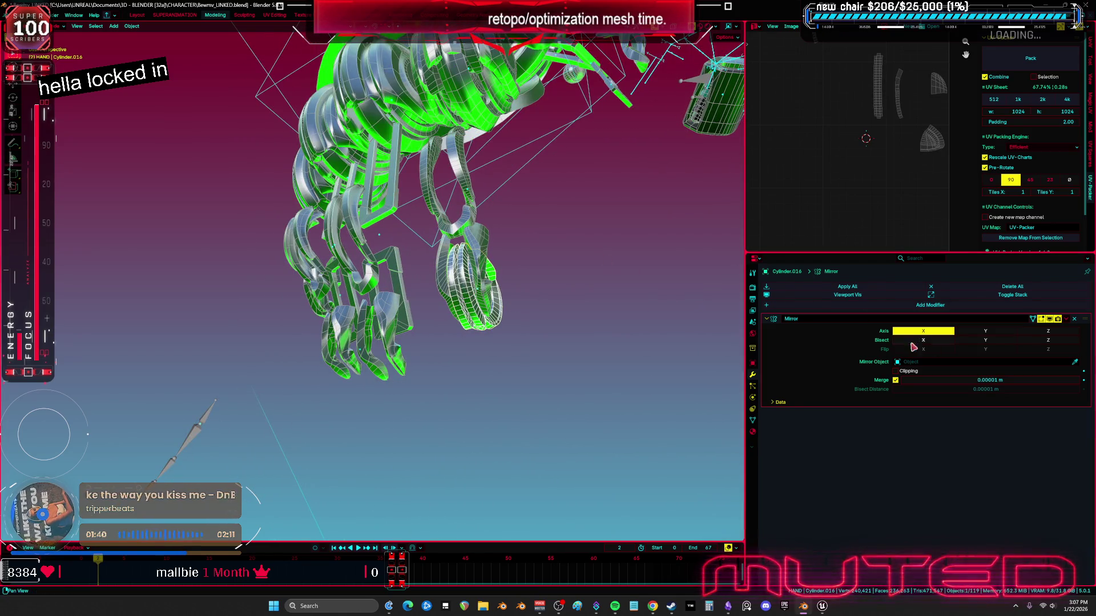
{"action": "key", "text": "h"}
Select the finger link carrying the Armature modifier and bring up its shading options
{"action": "mouse_move", "coordinate": [512, 342]}
{"action": "middle_mouse_down"}
{"action": "mouse_move", "coordinate": [548, 325]}
{"action": "mouse_move", "coordinate": [629, 326]}
{"action": "mouse_move", "coordinate": [597, 329]}
{"action": "middle_mouse_up"}
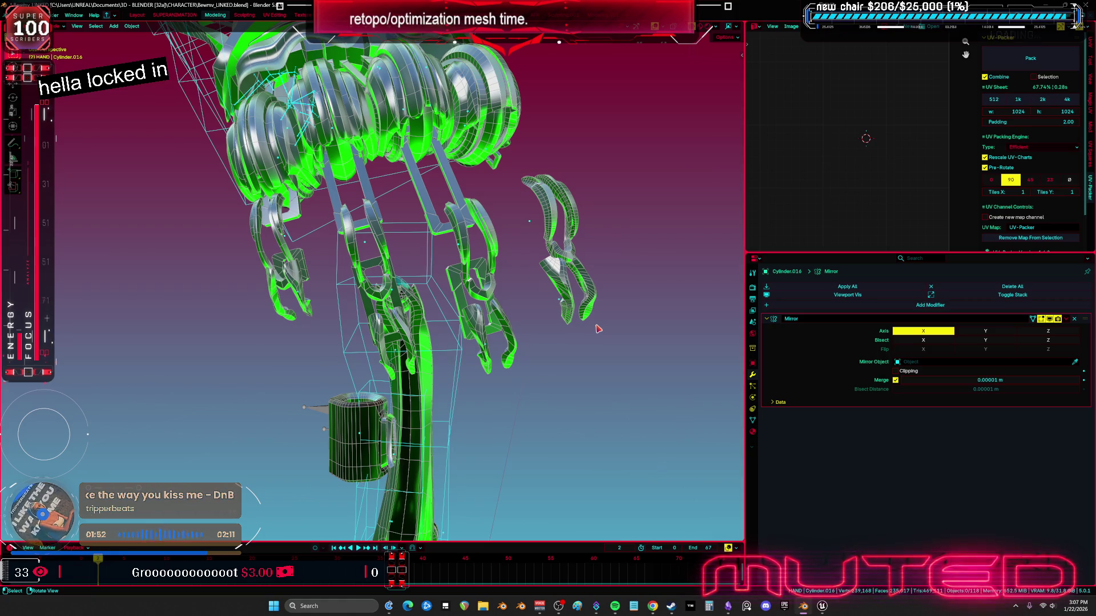
{"action": "mouse_move", "coordinate": [538, 309]}
{"action": "middle_mouse_down"}
{"action": "mouse_move", "coordinate": [576, 297]}
{"action": "mouse_move", "coordinate": [530, 274]}
{"action": "mouse_move", "coordinate": [570, 248]}
{"action": "mouse_move", "coordinate": [542, 197]}
{"action": "mouse_move", "coordinate": [520, 218]}
{"action": "mouse_move", "coordinate": [542, 218]}
{"action": "middle_mouse_up"}
{"action": "left_click", "coordinate": [520, 217]}
{"action": "middle_click_drag", "start_coordinate": [531, 276], "coordinate": [553, 292]}
{"action": "left_click", "coordinate": [543, 284]}
{"action": "left_click", "coordinate": [520, 308]}
{"action": "middle_click_drag", "start_coordinate": [377, 319], "coordinate": [367, 329]}
{"action": "right_click", "coordinate": [377, 331]}
Add Smooth by Angle to the finger link, apply it, and remove its Armature modifier
{"action": "left_click", "coordinate": [348, 320]}
{"action": "left_click", "coordinate": [1065, 486]}
{"action": "key", "text": "ctrl+a"}
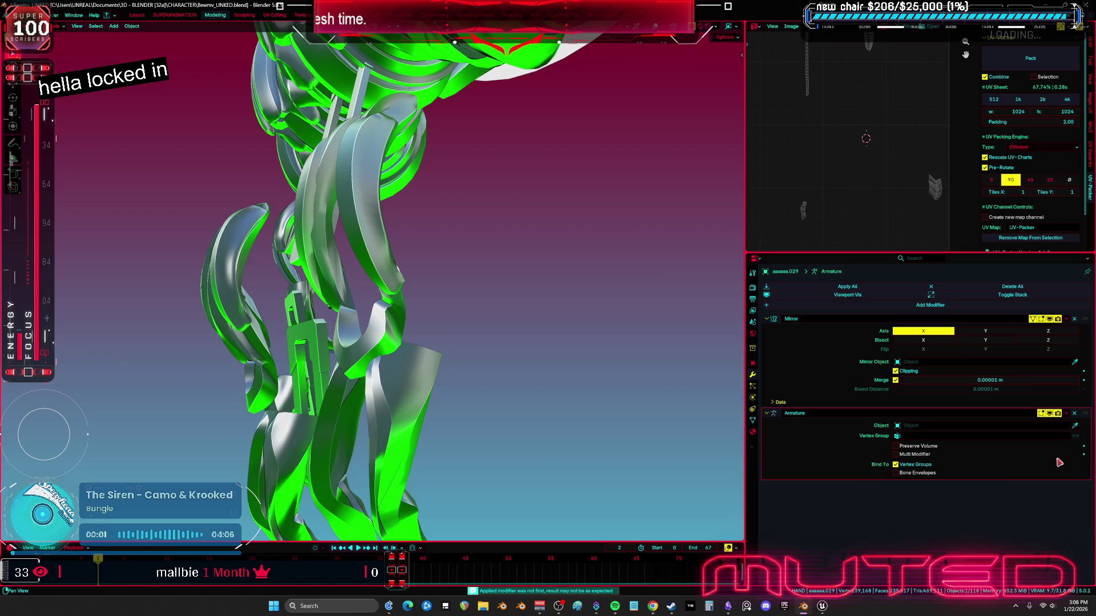
{"action": "left_click", "coordinate": [1073, 414]}
Select the cleaned link with matching finger pieces, dismissing the Object menu without linking
{"action": "mouse_move", "coordinate": [513, 319]}
{"action": "middle_mouse_down"}
{"action": "mouse_move", "coordinate": [447, 311]}
{"action": "mouse_move", "coordinate": [423, 347]}
{"action": "mouse_move", "coordinate": [368, 343]}
{"action": "middle_mouse_up"}
{"action": "left_click", "coordinate": [146, 350]}
{"action": "middle_click_drag", "start_coordinate": [146, 351], "coordinate": [268, 379], "text": "shift"}
{"action": "left_click", "coordinate": [394, 342]}
{"action": "mouse_move", "coordinate": [394, 343]}
{"action": "middle_mouse_down"}
{"action": "mouse_move", "coordinate": [700, 238]}
{"action": "mouse_move", "coordinate": [296, 226]}
{"action": "middle_mouse_up"}
{"action": "left_click", "coordinate": [296, 226]}
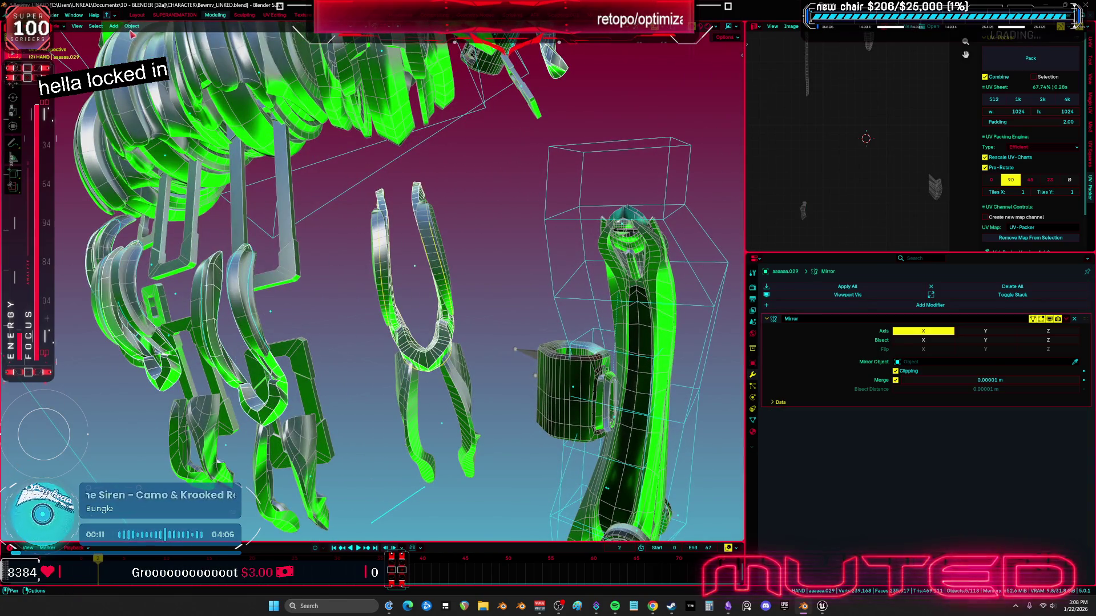
{"action": "left_click", "coordinate": [132, 34]}
{"action": "left_click", "coordinate": [132, 26]}
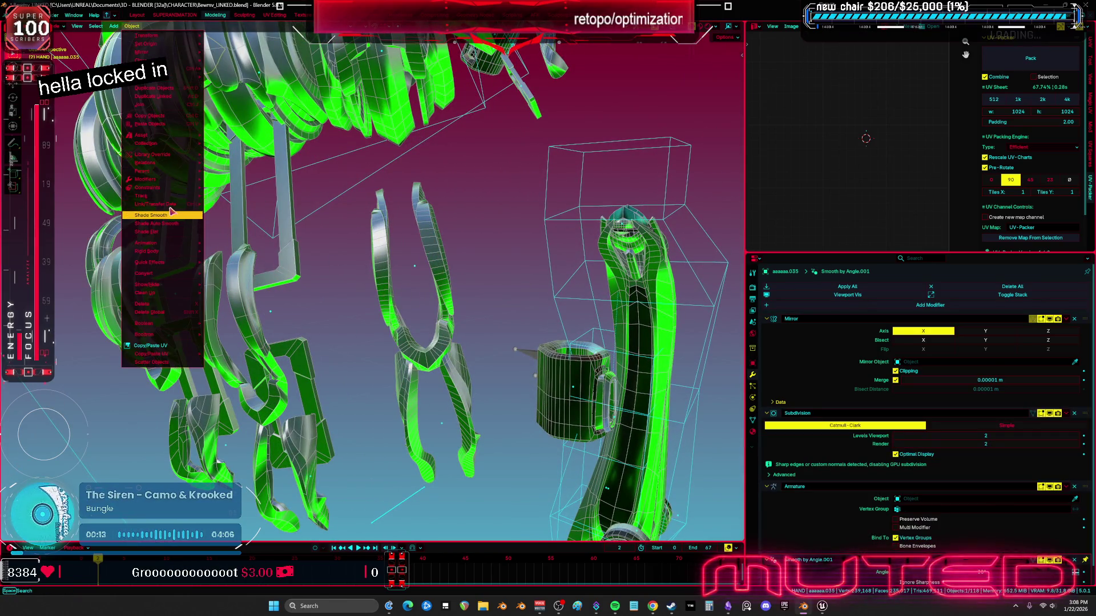
{"action": "mouse_move", "coordinate": [200, 207]}
{"action": "left_click", "coordinate": [232, 215]}
Link the cleaned finger link's object data to its matching copy via Link Object Data
{"action": "mouse_move", "coordinate": [287, 332]}
{"action": "middle_mouse_down"}
{"action": "mouse_move", "coordinate": [378, 309]}
{"action": "mouse_move", "coordinate": [368, 304]}
{"action": "mouse_move", "coordinate": [549, 322]}
{"action": "middle_mouse_up"}
{"action": "left_click", "coordinate": [549, 319]}
{"action": "left_click", "coordinate": [324, 348]}
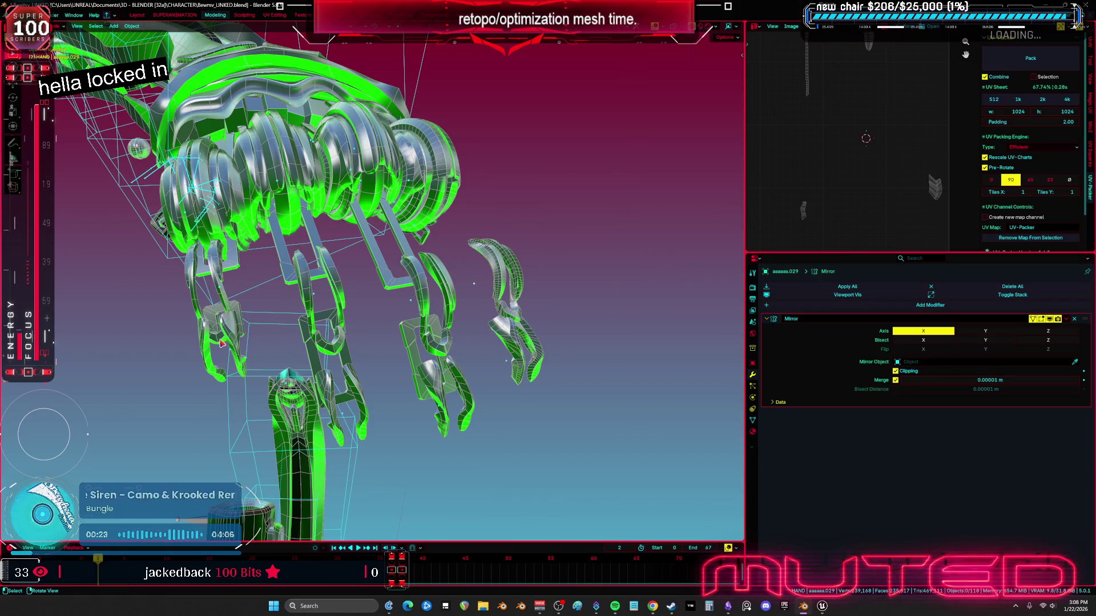
{"action": "left_click", "coordinate": [466, 348]}
{"action": "mouse_move", "coordinate": [466, 348]}
{"action": "middle_mouse_down"}
{"action": "mouse_move", "coordinate": [371, 344]}
{"action": "mouse_move", "coordinate": [240, 160]}
{"action": "middle_mouse_up"}
{"action": "left_click", "coordinate": [233, 148]}
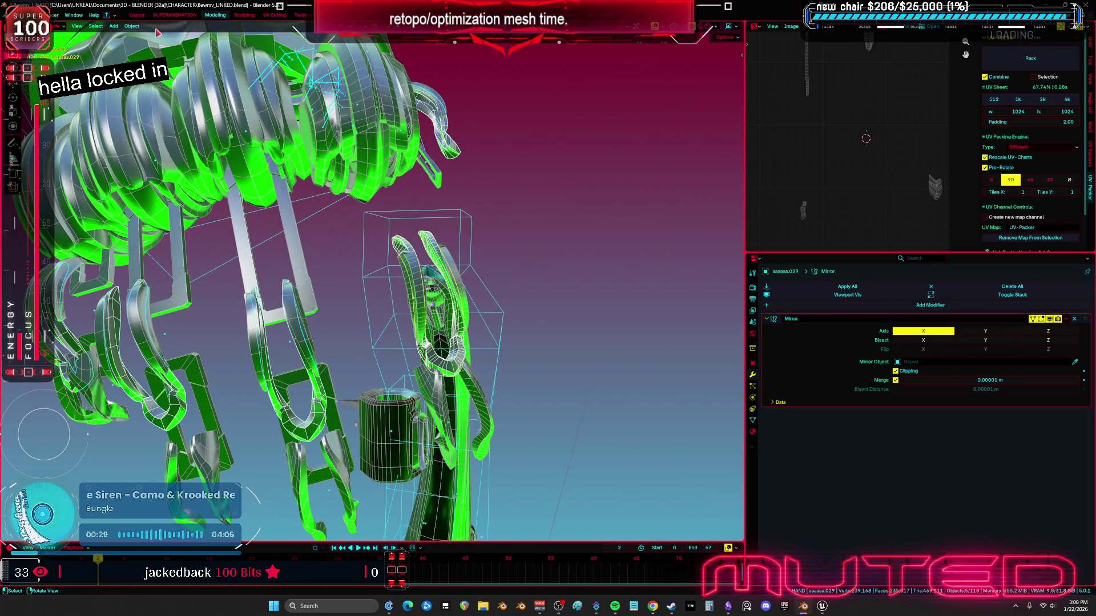
{"action": "left_click", "coordinate": [132, 26]}
{"action": "mouse_move", "coordinate": [183, 208]}
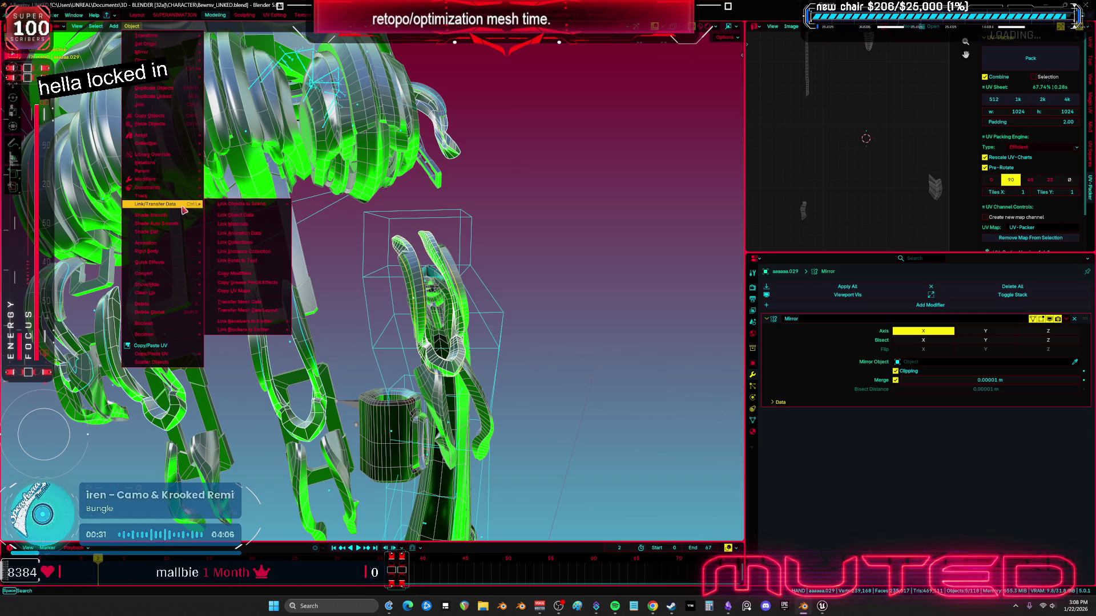
{"action": "left_click", "coordinate": [227, 216]}
Delete Subdivision and Armature from two finger links, hiding the first once done
{"action": "mouse_move", "coordinate": [228, 217]}
{"action": "middle_mouse_down"}
{"action": "mouse_move", "coordinate": [285, 285]}
{"action": "mouse_move", "coordinate": [325, 365]}
{"action": "middle_mouse_up"}
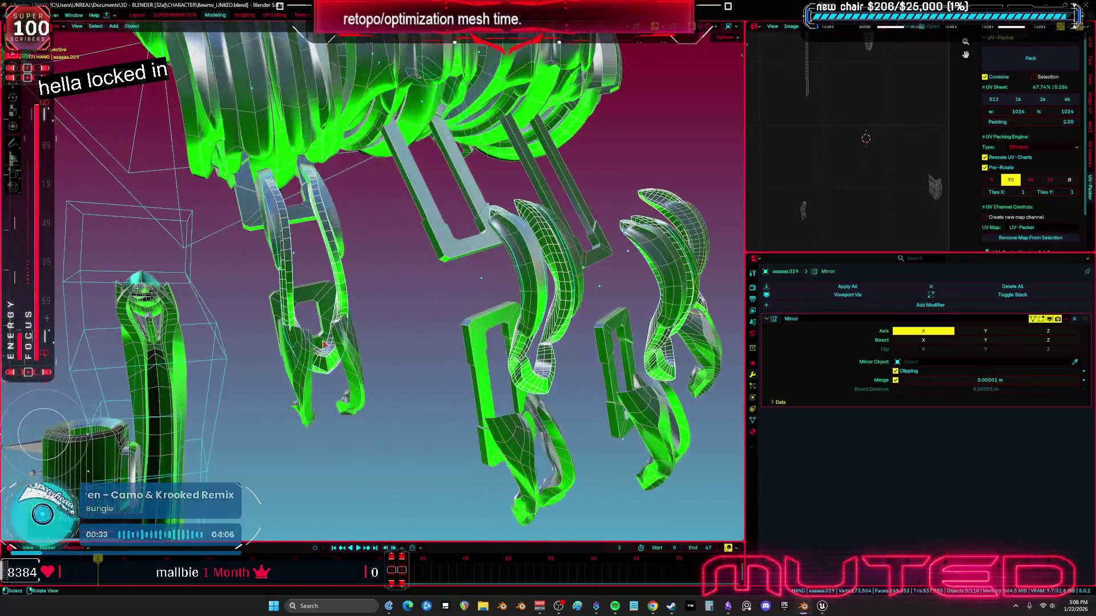
{"action": "left_click", "coordinate": [338, 368]}
{"action": "left_click", "coordinate": [1074, 413]}
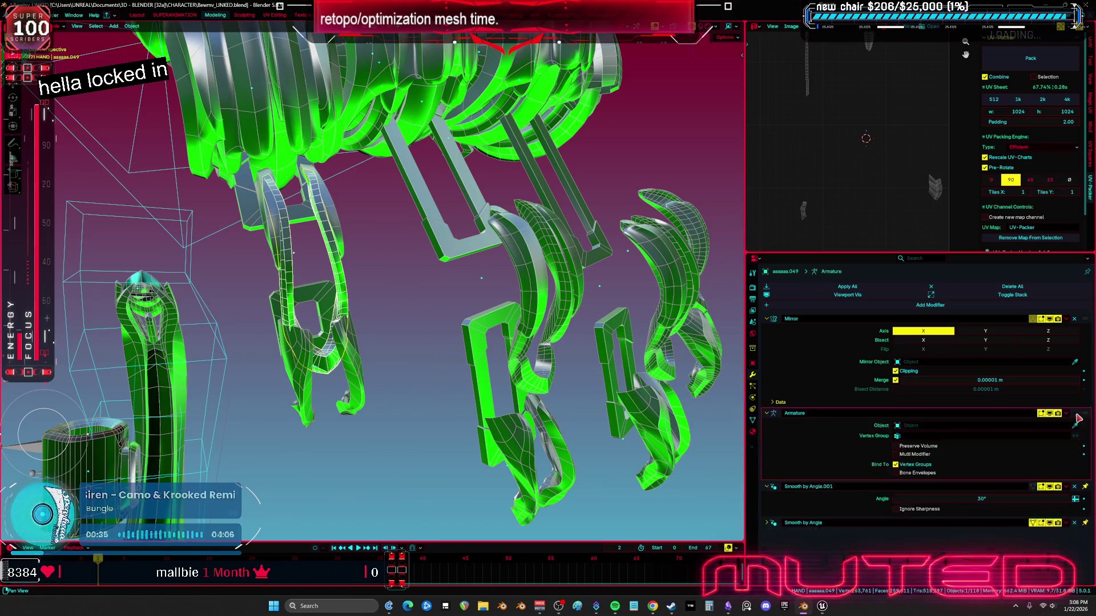
{"action": "left_click", "coordinate": [1073, 413]}
{"action": "left_click", "coordinate": [1074, 413]}
{"action": "mouse_move", "coordinate": [411, 366]}
{"action": "middle_mouse_down"}
{"action": "mouse_move", "coordinate": [427, 387]}
{"action": "mouse_move", "coordinate": [422, 343]}
{"action": "middle_mouse_up"}
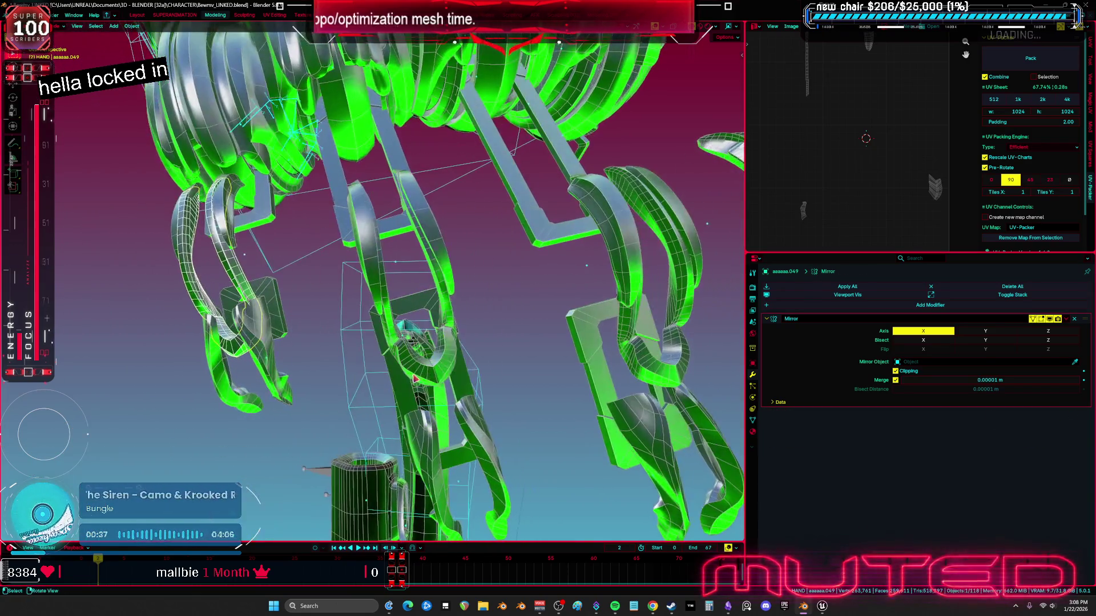
{"action": "key", "text": "h"}
{"action": "left_click", "coordinate": [411, 239]}
{"action": "left_click", "coordinate": [1074, 413]}
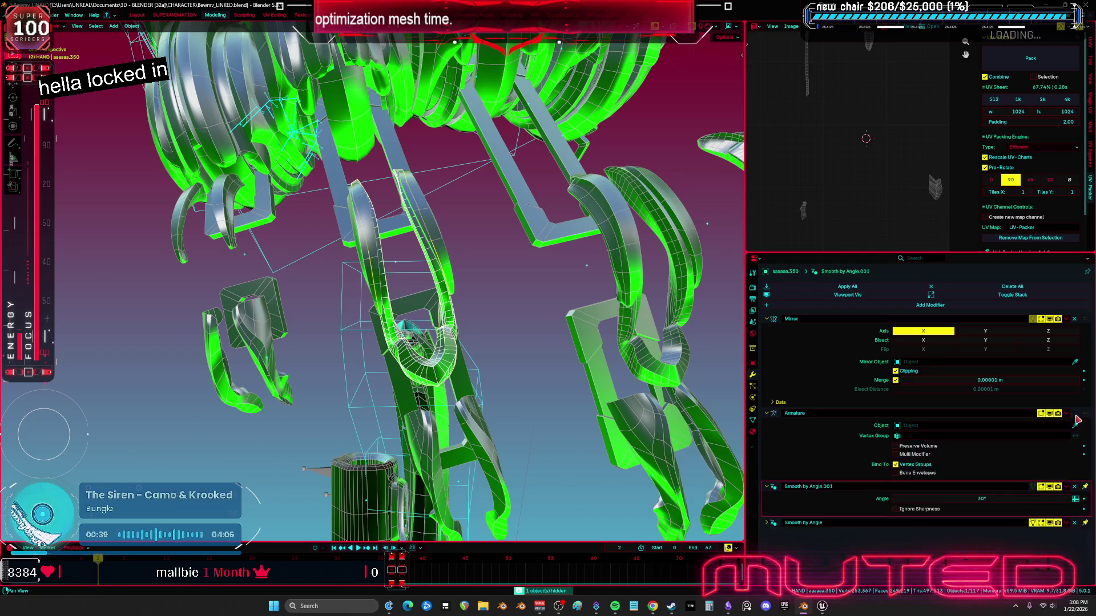
{"action": "left_click", "coordinate": [1074, 413]}
{"action": "left_click", "coordinate": [1074, 413]}
Strip Subdivision and Armature from the curved finger pieces, leaving only Mirror
{"action": "middle_click_drag", "start_coordinate": [571, 365], "coordinate": [618, 386]}
{"action": "left_click", "coordinate": [618, 385]}
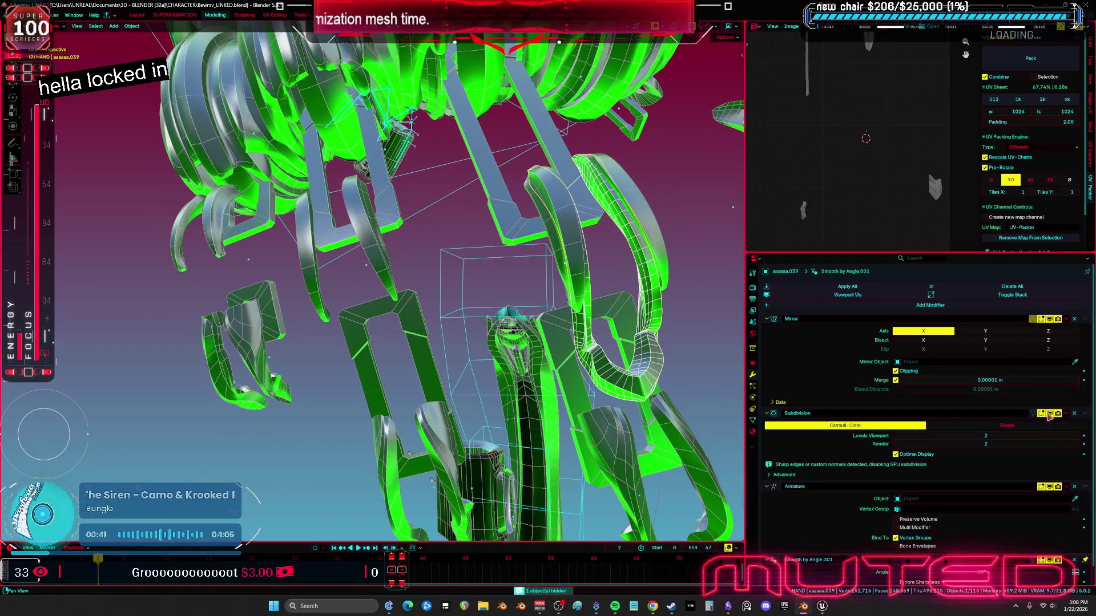
{"action": "left_click", "coordinate": [1074, 413]}
{"action": "left_click", "coordinate": [1073, 413]}
{"action": "left_click", "coordinate": [1074, 413]}
{"action": "middle_click_drag", "start_coordinate": [548, 319], "coordinate": [576, 311]}
{"action": "left_click", "coordinate": [573, 311]}
{"action": "mouse_move", "coordinate": [577, 251]}
{"action": "middle_mouse_down"}
{"action": "mouse_move", "coordinate": [600, 242]}
{"action": "mouse_move", "coordinate": [571, 231]}
{"action": "middle_mouse_up"}
{"action": "left_click", "coordinate": [568, 230]}
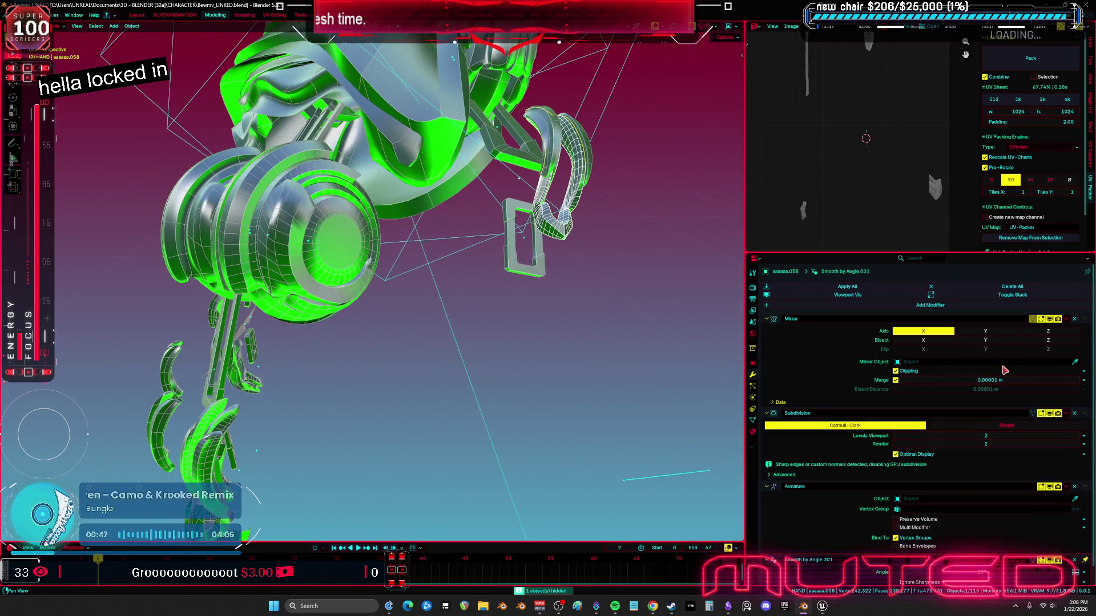
{"action": "left_click", "coordinate": [1074, 413]}
{"action": "left_click", "coordinate": [1074, 413]}
{"action": "left_click", "coordinate": [1074, 413]}
Select the U-shaped link and the next finger piece, bringing up its shading options
{"action": "mouse_move", "coordinate": [571, 422]}
{"action": "middle_mouse_down"}
{"action": "mouse_move", "coordinate": [559, 426]}
{"action": "mouse_move", "coordinate": [468, 313]}
{"action": "middle_mouse_up"}
{"action": "left_click", "coordinate": [561, 427]}
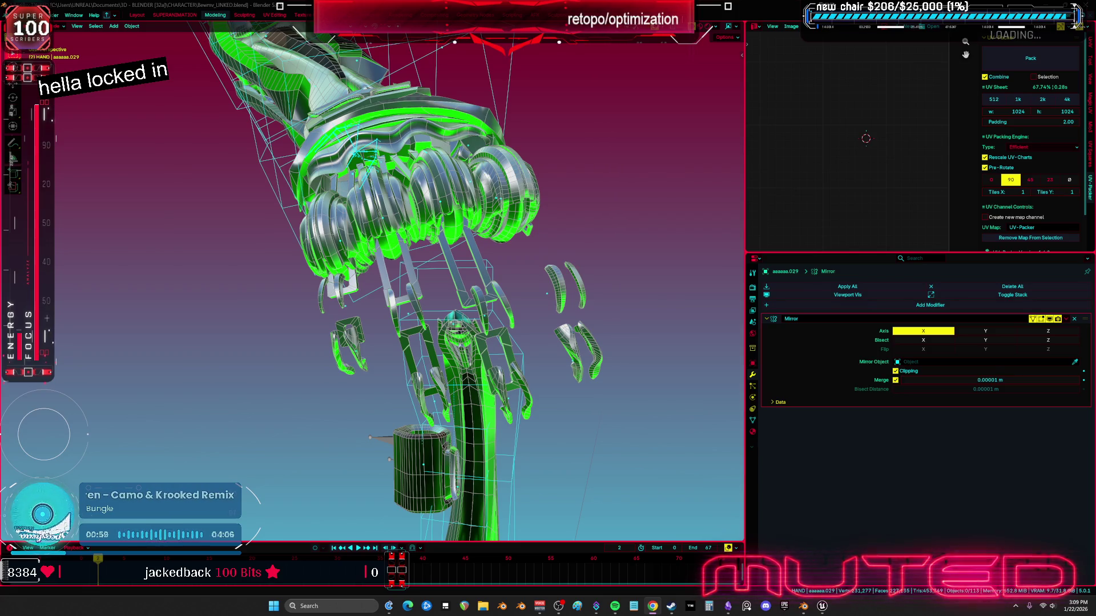
{"action": "mouse_move", "coordinate": [503, 285]}
{"action": "middle_mouse_down"}
{"action": "mouse_move", "coordinate": [528, 299]}
{"action": "mouse_move", "coordinate": [408, 330]}
{"action": "mouse_move", "coordinate": [318, 325]}
{"action": "middle_mouse_up"}
{"action": "left_click", "coordinate": [518, 284]}
{"action": "right_click", "coordinate": [318, 325]}
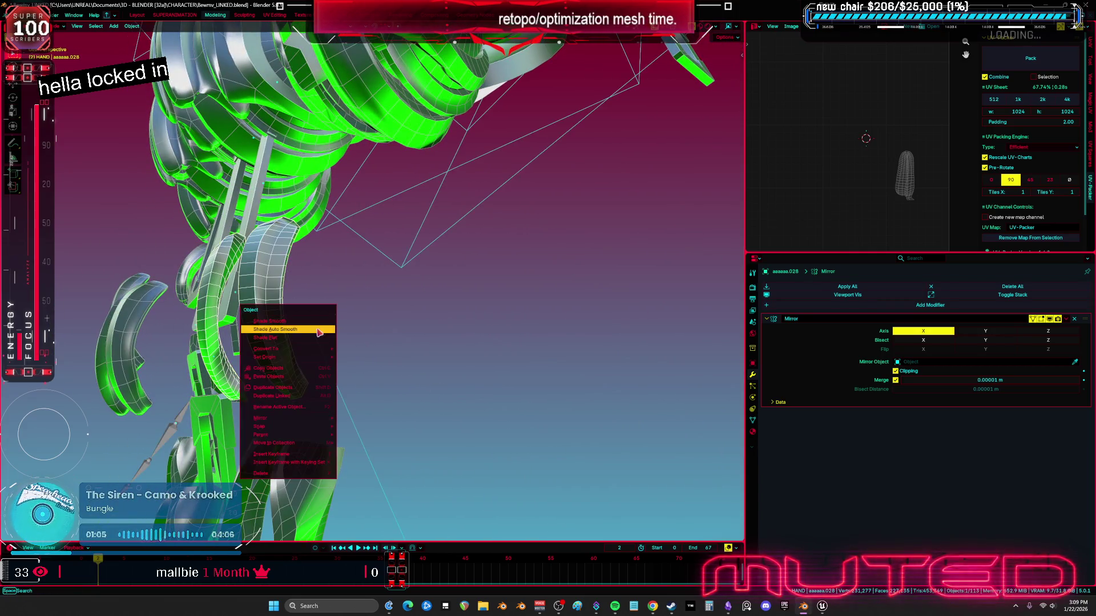
Add auto smoothing to the finger, then clear the seam on an edge loop along it in Edit Mode
{"action": "left_click", "coordinate": [318, 331]}
{"action": "scroll", "coordinate": [336, 371], "scroll_direction": "up", "scroll_amount": 1}
{"action": "key", "text": "Tab"}
{"action": "scroll", "coordinate": [348, 359], "scroll_direction": "up", "scroll_amount": 2}
{"action": "key", "text": "alt+a"}
{"action": "left_click", "coordinate": [351, 331], "text": "alt"}
{"action": "right_click", "coordinate": [412, 331]}
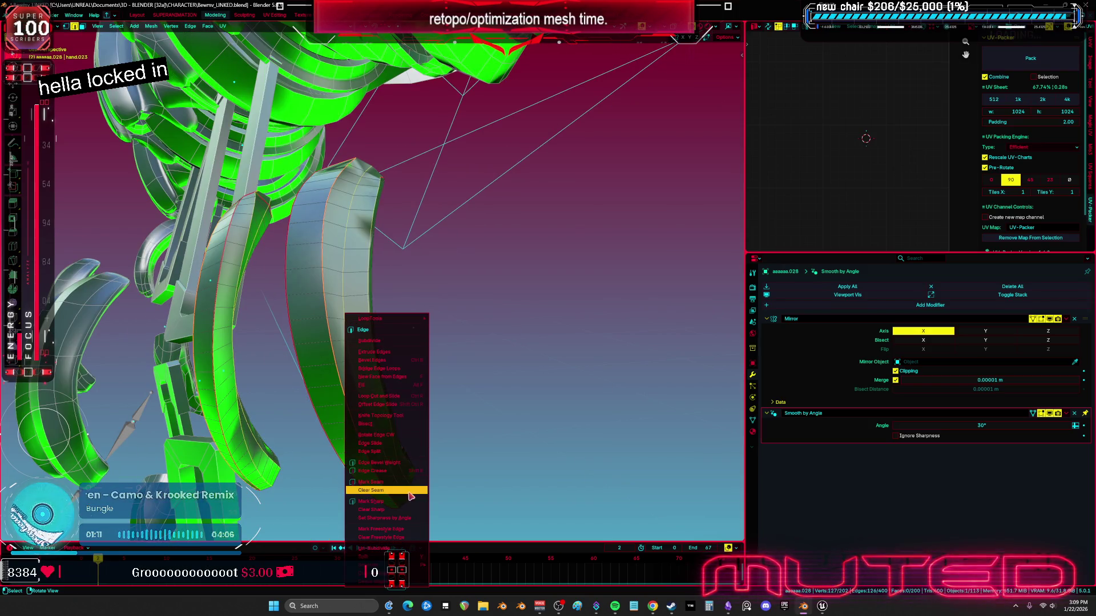
{"action": "left_click", "coordinate": [383, 495]}
Slide the finger-tip vertex along its edge with Shift+V, then add another vertex to the selection
{"action": "mouse_move", "coordinate": [382, 495]}
{"action": "middle_mouse_down"}
{"action": "mouse_move", "coordinate": [379, 433]}
{"action": "mouse_move", "coordinate": [482, 267]}
{"action": "mouse_move", "coordinate": [399, 274]}
{"action": "middle_mouse_up"}
{"action": "left_click", "coordinate": [397, 272]}
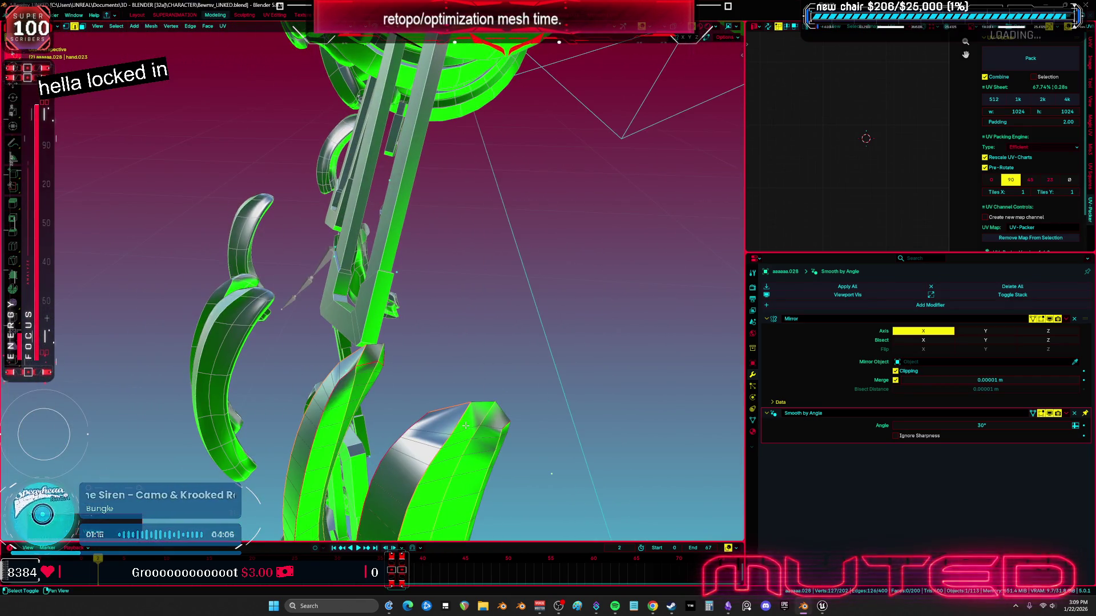
{"action": "key", "text": "shift+v"}
{"action": "left_click", "coordinate": [480, 430]}
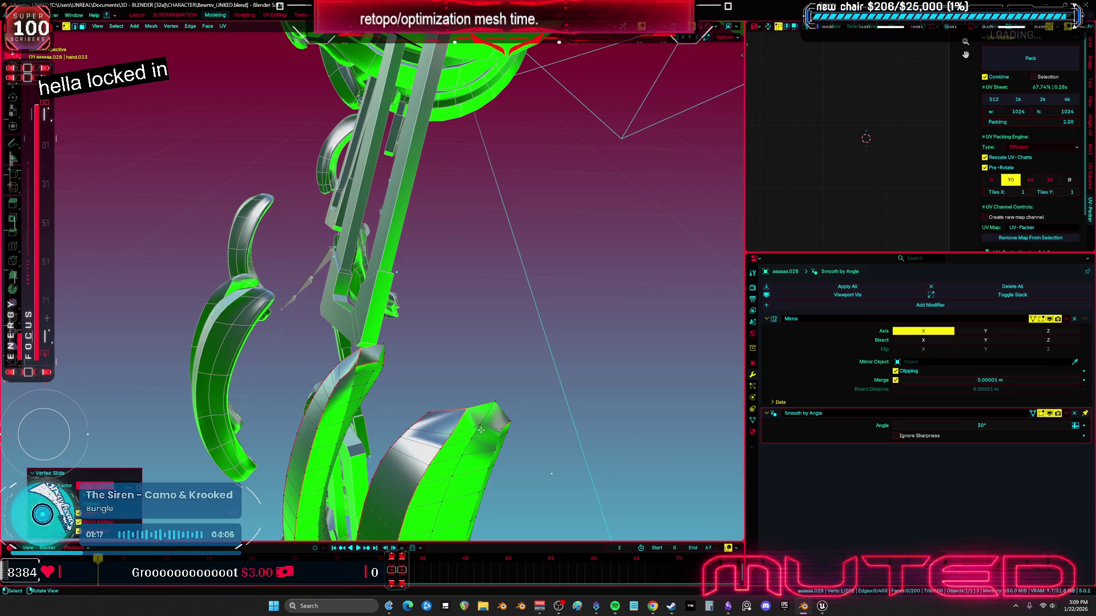
{"action": "key", "text": "shift+v"}
{"action": "left_click", "coordinate": [502, 423]}
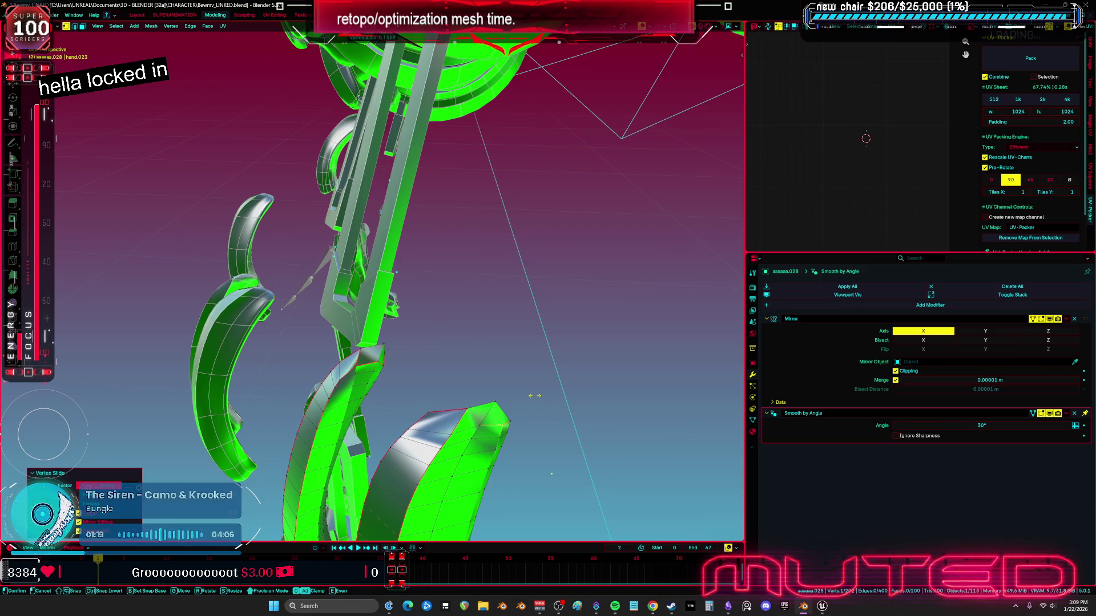
Mark the edge loop around the finger as sharp
{"action": "mouse_move", "coordinate": [507, 418]}
{"action": "middle_mouse_down"}
{"action": "mouse_move", "coordinate": [497, 349]}
{"action": "mouse_move", "coordinate": [455, 277]}
{"action": "mouse_move", "coordinate": [337, 266]}
{"action": "middle_mouse_up"}
{"action": "scroll", "coordinate": [338, 266], "scroll_direction": "up", "scroll_amount": 5}
{"action": "left_click", "coordinate": [288, 242], "text": "alt"}
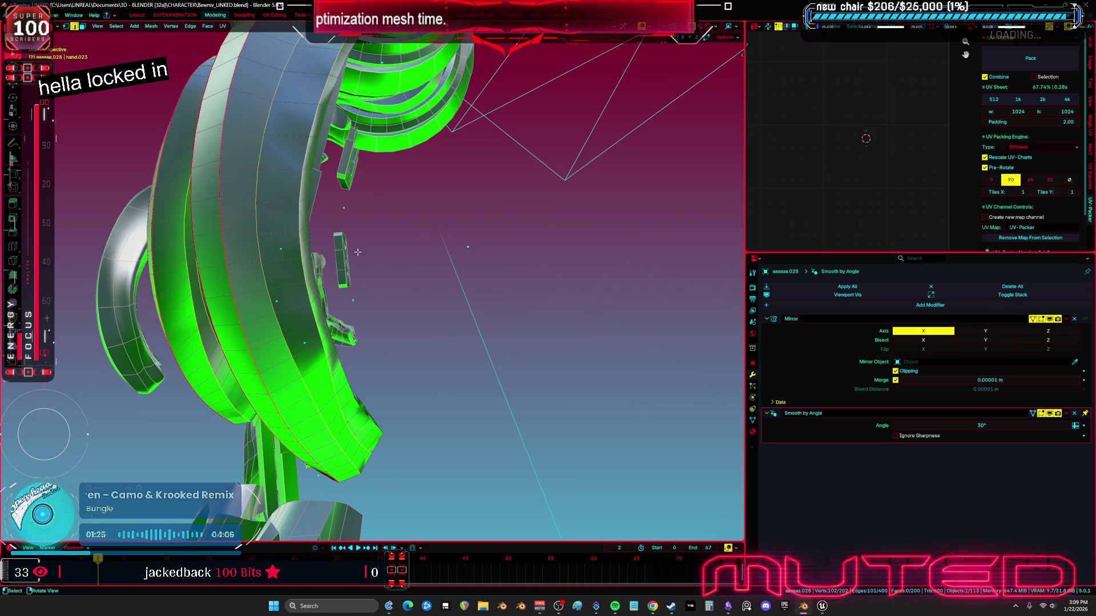
{"action": "key", "text": "ctrl+e"}
{"action": "left_click", "coordinate": [372, 254]}
{"action": "mouse_move", "coordinate": [371, 258]}
{"action": "middle_mouse_down"}
{"action": "mouse_move", "coordinate": [335, 283]}
{"action": "mouse_move", "coordinate": [485, 277]}
{"action": "middle_mouse_up"}
{"action": "key", "text": "ctrl+e"}
{"action": "left_click", "coordinate": [335, 284]}
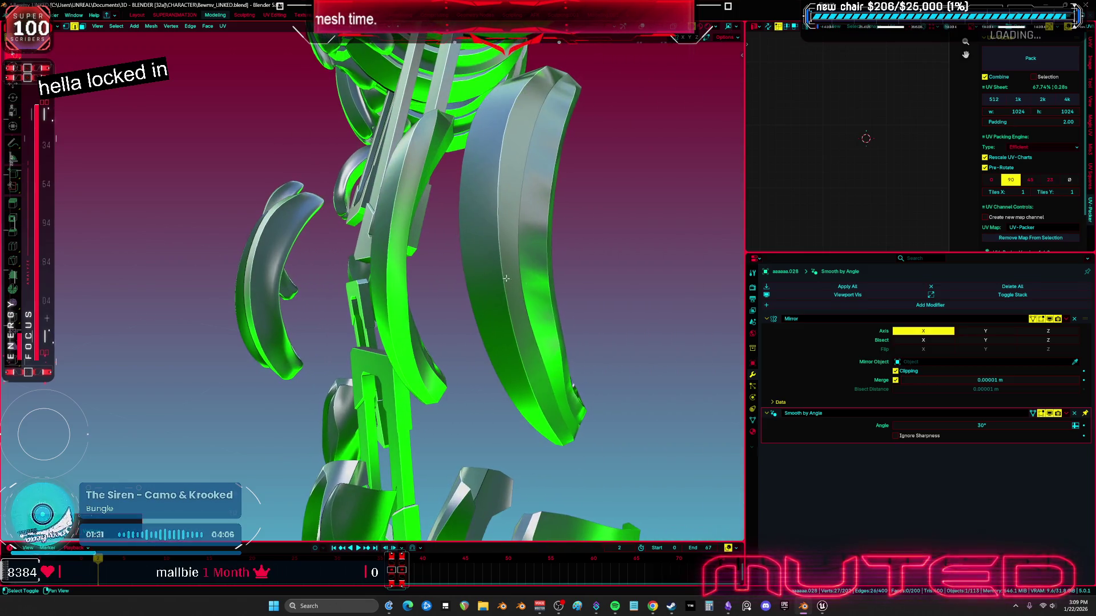
Back in Object Mode, remove the Smooth by Angle modifier and delete the custom_normal attribute
{"action": "key", "text": "ctrl+Tab"}
{"action": "left_click", "coordinate": [489, 337]}
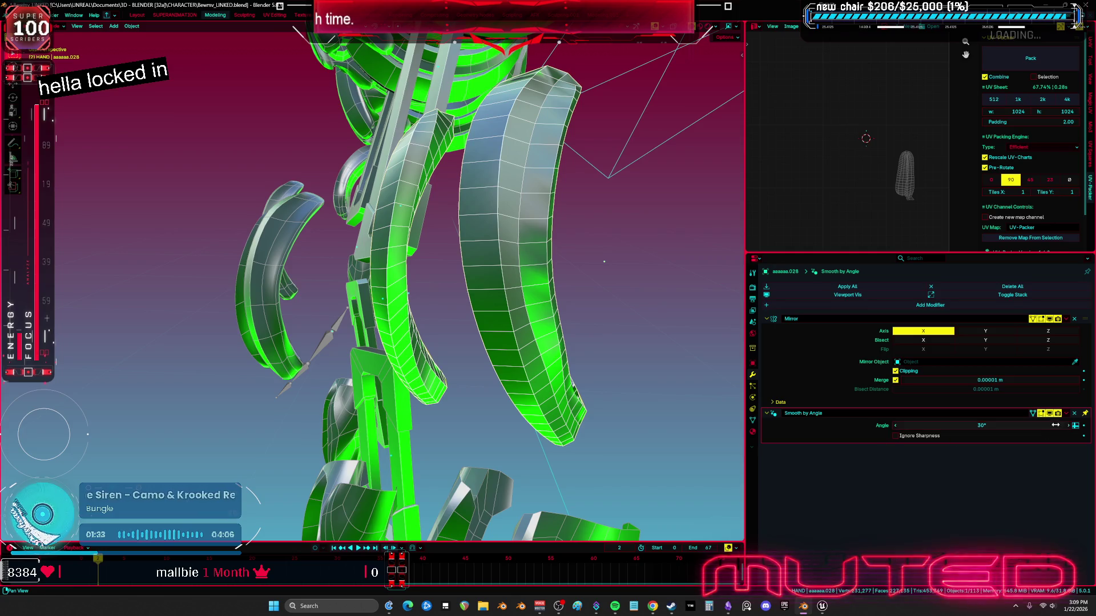
{"action": "left_click", "coordinate": [1074, 414]}
{"action": "left_click", "coordinate": [753, 420]}
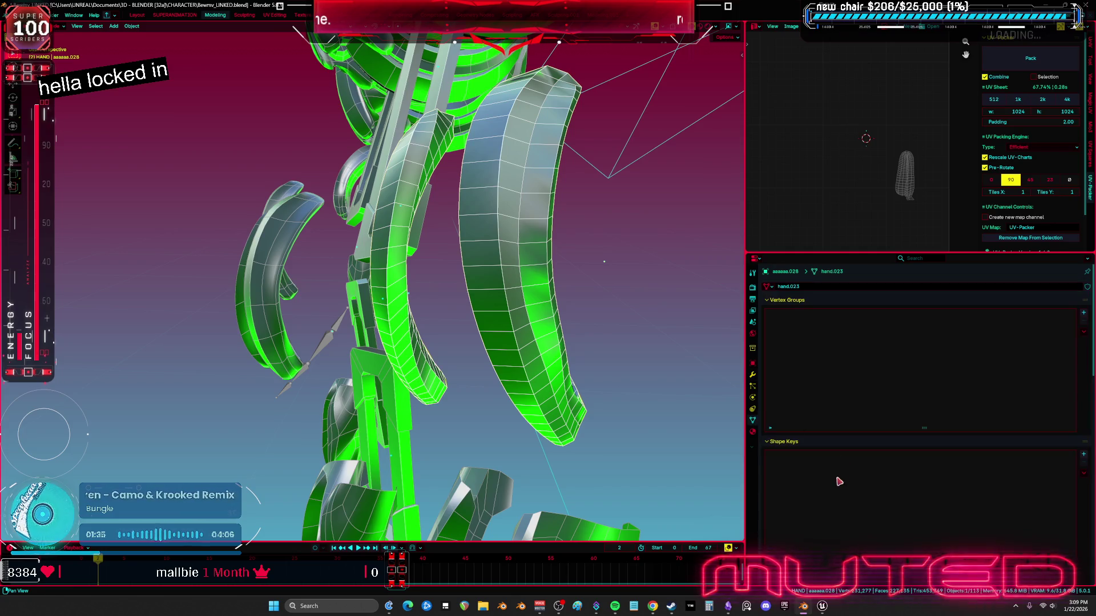
{"action": "scroll", "coordinate": [827, 497], "scroll_direction": "down", "scroll_amount": 5}
{"action": "left_click", "coordinate": [822, 515]}
{"action": "left_click", "coordinate": [1084, 473]}
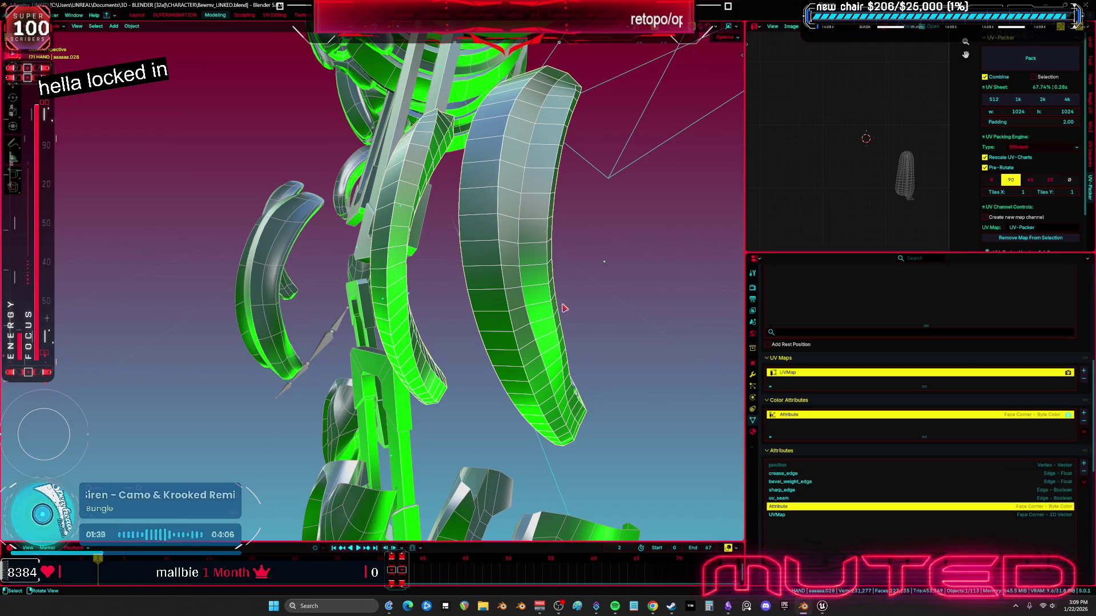
Re-add Shade Auto Smooth, apply the Smooth by Angle modifier, and select the arm piece
{"action": "right_click", "coordinate": [540, 310]}
{"action": "left_click", "coordinate": [539, 310]}
{"action": "mouse_move", "coordinate": [540, 310]}
{"action": "middle_mouse_down"}
{"action": "mouse_move", "coordinate": [528, 268]}
{"action": "mouse_move", "coordinate": [491, 313]}
{"action": "mouse_move", "coordinate": [429, 269]}
{"action": "middle_mouse_up"}
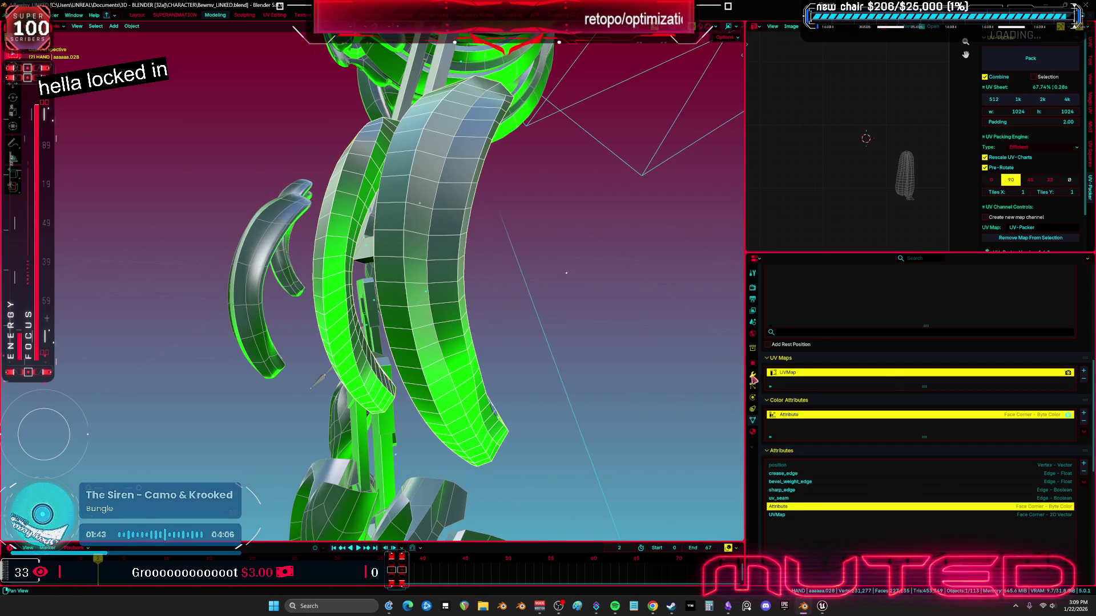
{"action": "left_click", "coordinate": [753, 377]}
{"action": "left_click", "coordinate": [1071, 416]}
{"action": "left_click", "coordinate": [1038, 423]}
{"action": "mouse_move", "coordinate": [485, 297]}
{"action": "middle_mouse_down"}
{"action": "mouse_move", "coordinate": [445, 308]}
{"action": "mouse_move", "coordinate": [479, 302]}
{"action": "mouse_move", "coordinate": [265, 293]}
{"action": "mouse_move", "coordinate": [240, 271]}
{"action": "mouse_move", "coordinate": [273, 272]}
{"action": "mouse_move", "coordinate": [219, 262]}
{"action": "middle_mouse_up"}
{"action": "left_click", "coordinate": [219, 262]}
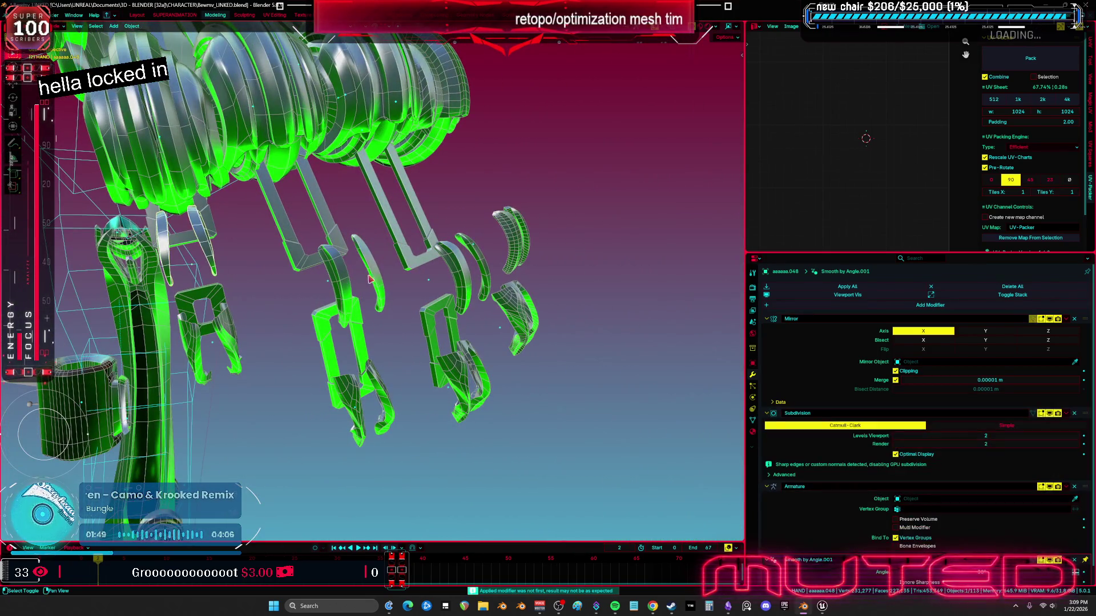
Link the cleaned finger's data to the other selected arm pieces via Link/Transfer Data
{"action": "mouse_move", "coordinate": [450, 274]}
{"action": "middle_mouse_down"}
{"action": "mouse_move", "coordinate": [605, 270]}
{"action": "mouse_move", "coordinate": [480, 342]}
{"action": "mouse_move", "coordinate": [543, 192]}
{"action": "middle_mouse_up"}
{"action": "left_click", "coordinate": [547, 253], "text": "shift"}
{"action": "middle_click_drag", "start_coordinate": [547, 253], "coordinate": [505, 312]}
{"action": "left_click", "coordinate": [445, 278], "text": "shift"}
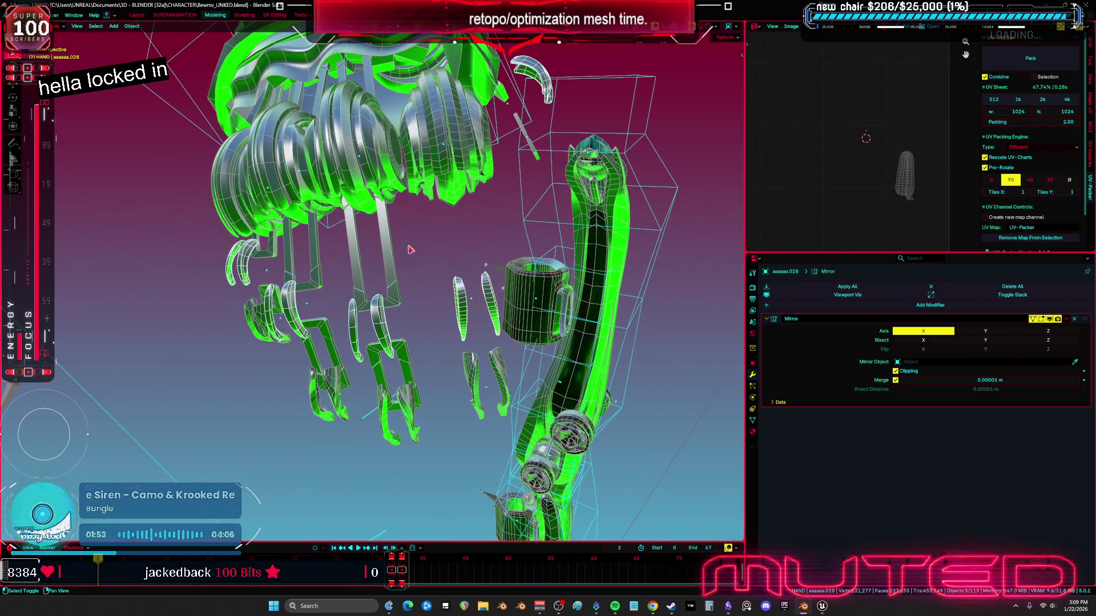
{"action": "left_click", "coordinate": [129, 26]}
{"action": "mouse_move", "coordinate": [166, 209]}
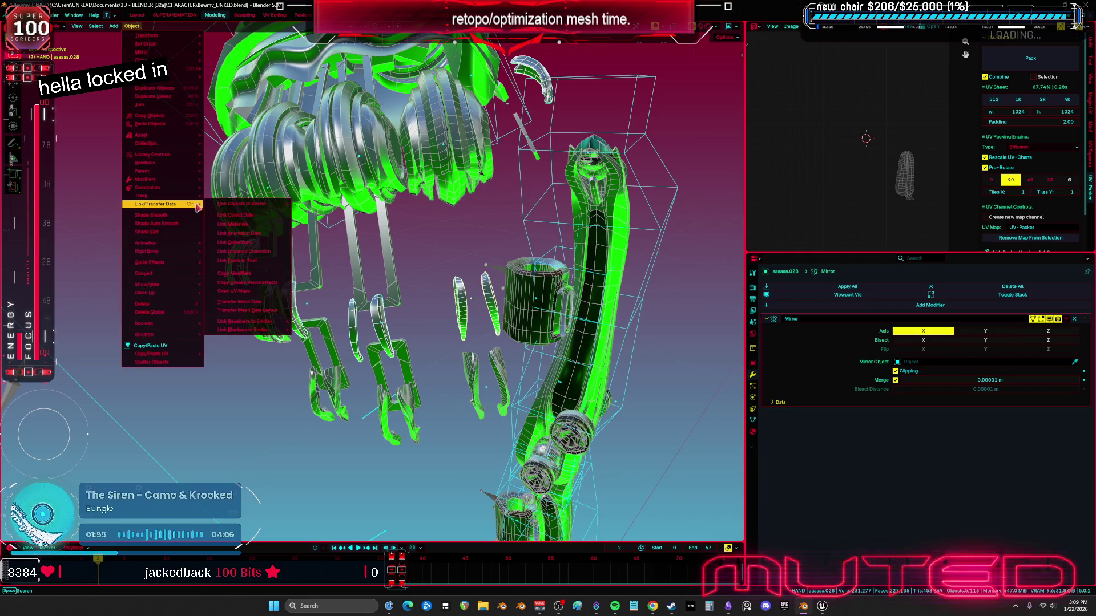
{"action": "left_click", "coordinate": [248, 217]}
{"action": "middle_click_drag", "start_coordinate": [406, 361], "coordinate": [370, 326]}
Delete aaaaaa.048's Subdivision, Armature and smoothing modifiers and hide it
{"action": "left_click", "coordinate": [241, 303]}
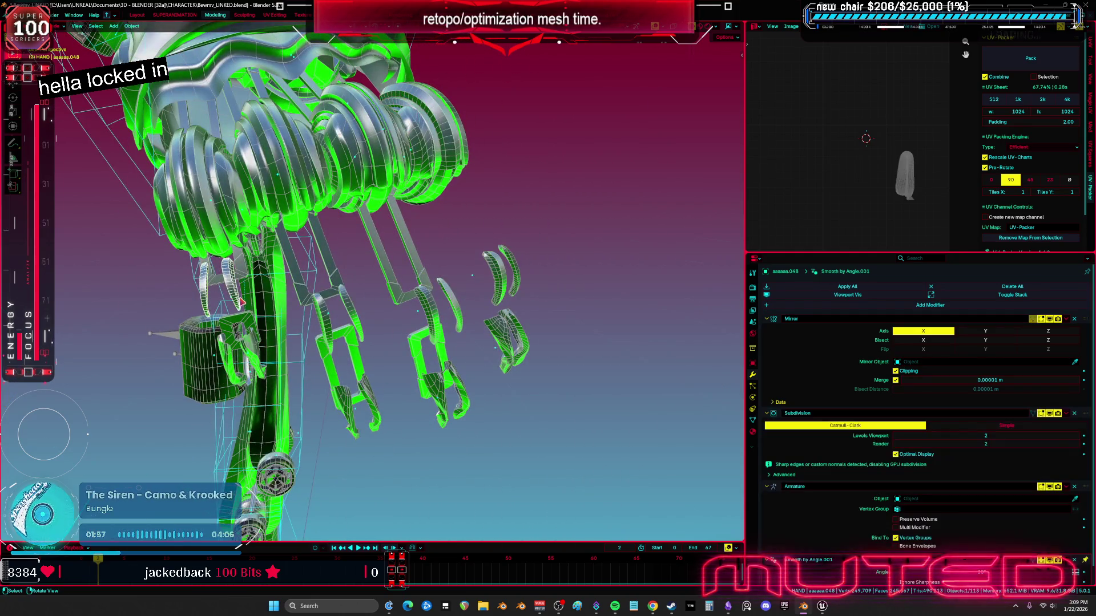
{"action": "left_click", "coordinate": [1074, 414]}
{"action": "left_click", "coordinate": [1073, 413]}
{"action": "left_click", "coordinate": [1074, 413]}
{"action": "middle_click_drag", "start_coordinate": [320, 320], "coordinate": [298, 304]}
{"action": "key", "text": "h"}
{"action": "left_click", "coordinate": [298, 304]}
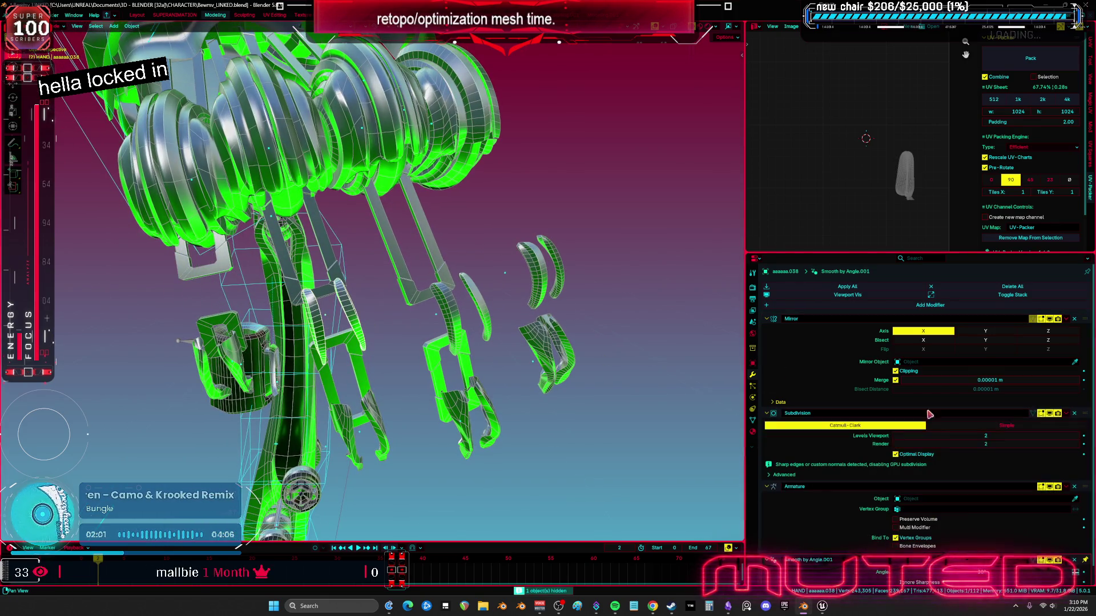
Strip aaaaaa.038 and aaaaaa.020 down to only their Mirror modifier
{"action": "left_click", "coordinate": [1074, 413]}
{"action": "left_click", "coordinate": [1074, 413]}
{"action": "left_click", "coordinate": [1074, 413]}
{"action": "middle_click_drag", "start_coordinate": [547, 366], "coordinate": [565, 353]}
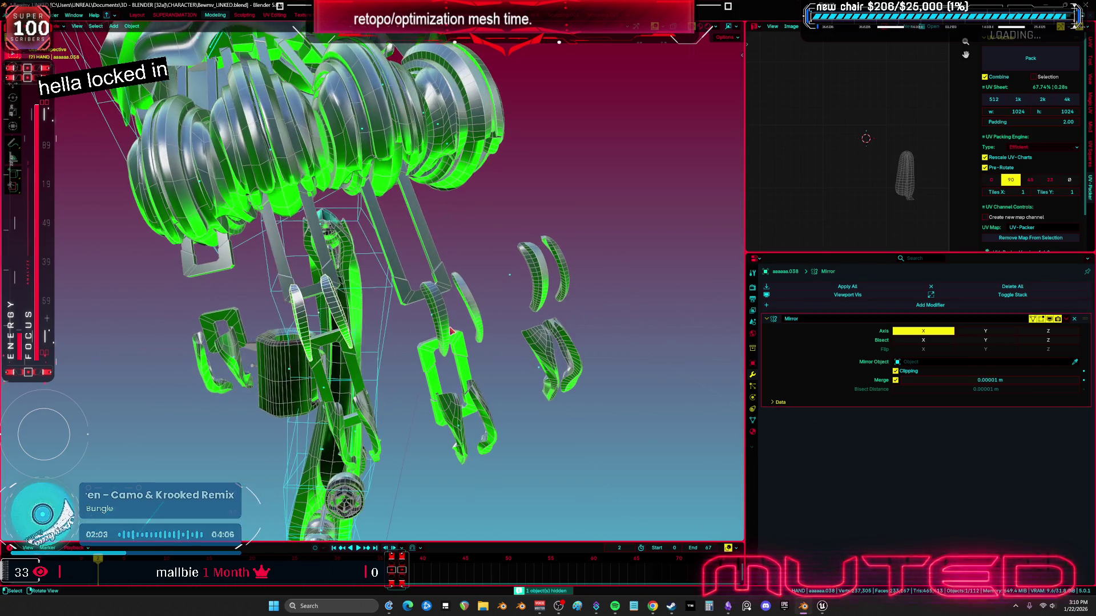
{"action": "left_click", "coordinate": [568, 351]}
{"action": "left_click", "coordinate": [1074, 413]}
{"action": "left_click", "coordinate": [1074, 413]}
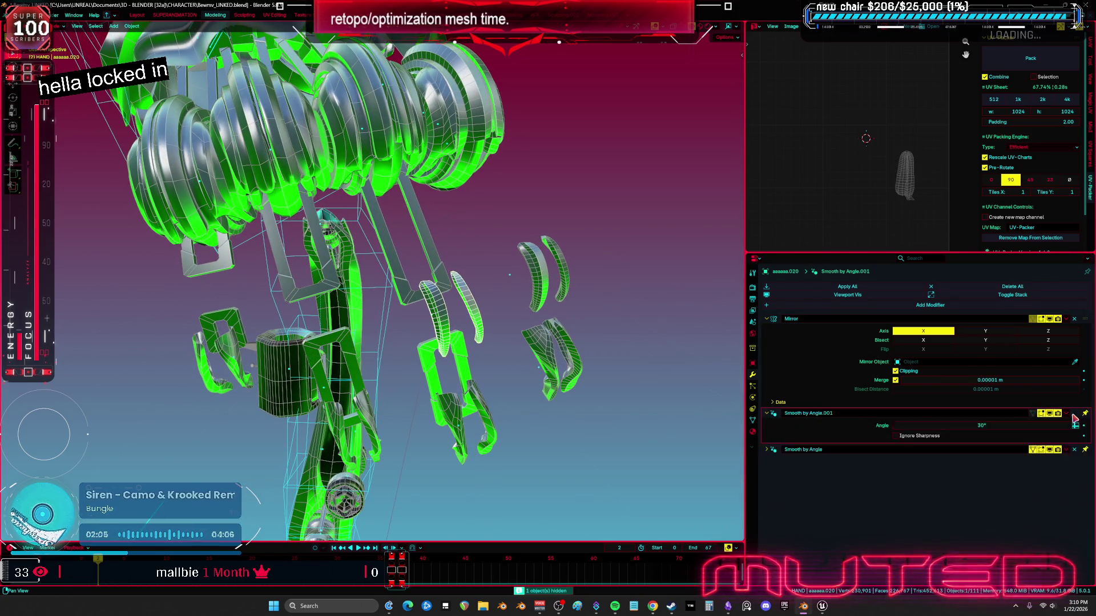
{"action": "left_click", "coordinate": [1074, 413]}
Hide aaaaaa.028 and remove aaaaaa.057's extra modifiers, keeping only Mirror
{"action": "mouse_move", "coordinate": [551, 343]}
{"action": "middle_mouse_down"}
{"action": "mouse_move", "coordinate": [499, 364]}
{"action": "mouse_move", "coordinate": [550, 196]}
{"action": "middle_mouse_up"}
{"action": "left_click", "coordinate": [498, 364]}
{"action": "key", "text": "h"}
{"action": "left_click", "coordinate": [661, 121]}
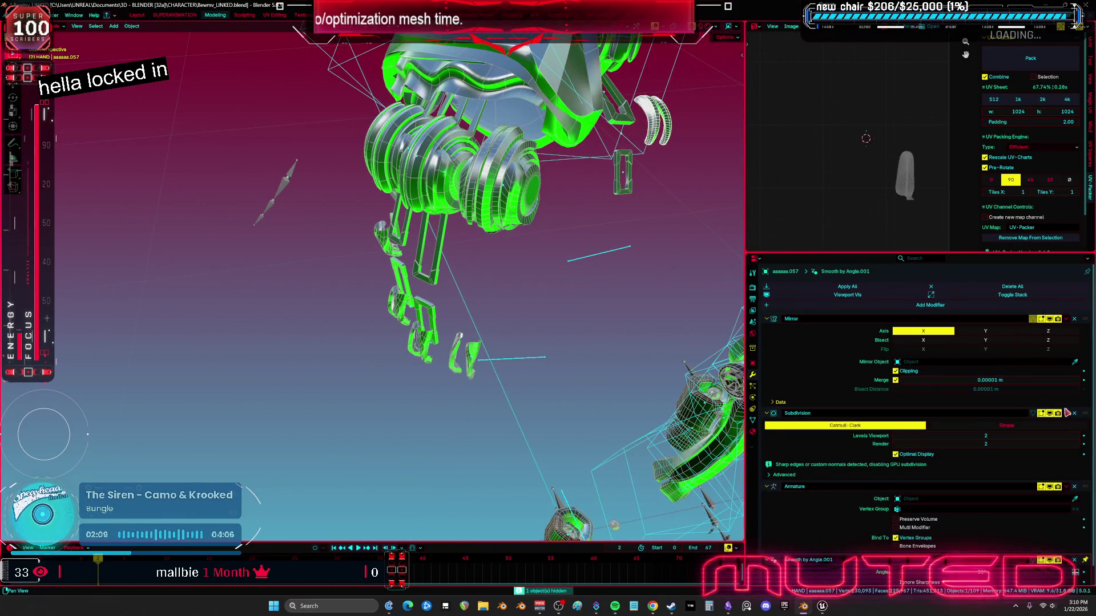
{"action": "left_click", "coordinate": [1074, 413]}
{"action": "left_click", "coordinate": [1074, 413]}
{"action": "left_click", "coordinate": [1074, 413]}
Select aaaaaa.352 and delete its custom_normal attribute
{"action": "mouse_move", "coordinate": [513, 279]}
{"action": "middle_mouse_down"}
{"action": "mouse_move", "coordinate": [467, 260]}
{"action": "mouse_move", "coordinate": [502, 331]}
{"action": "mouse_move", "coordinate": [491, 345]}
{"action": "mouse_move", "coordinate": [415, 356]}
{"action": "mouse_move", "coordinate": [468, 354]}
{"action": "mouse_move", "coordinate": [832, 420]}
{"action": "middle_mouse_up"}
{"action": "left_click", "coordinate": [507, 342]}
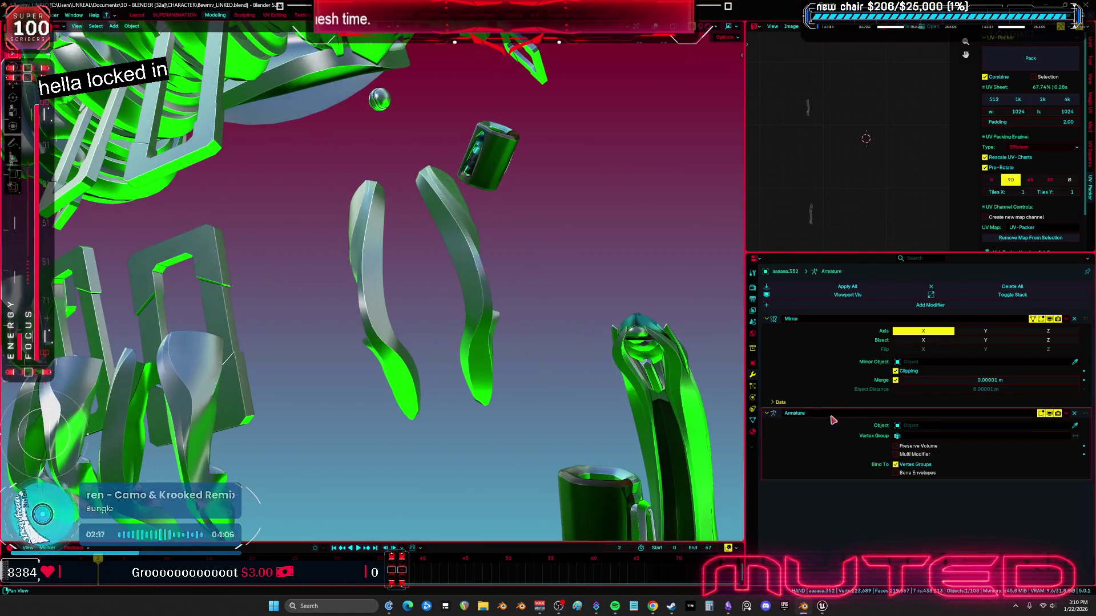
{"action": "left_click", "coordinate": [1073, 416]}
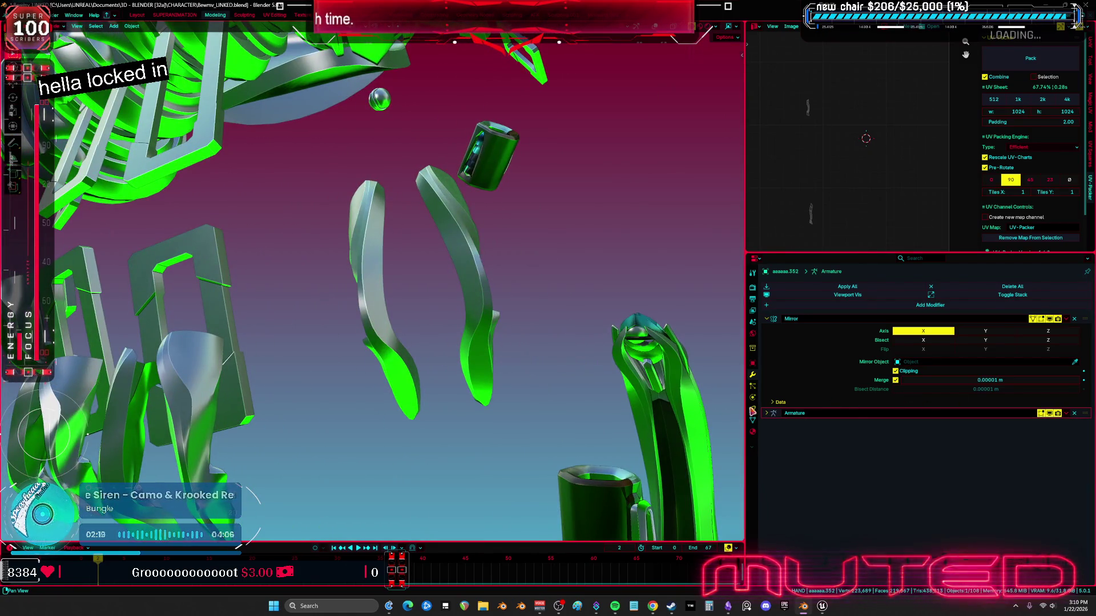
{"action": "left_click", "coordinate": [1076, 416]}
{"action": "left_click", "coordinate": [771, 412]}
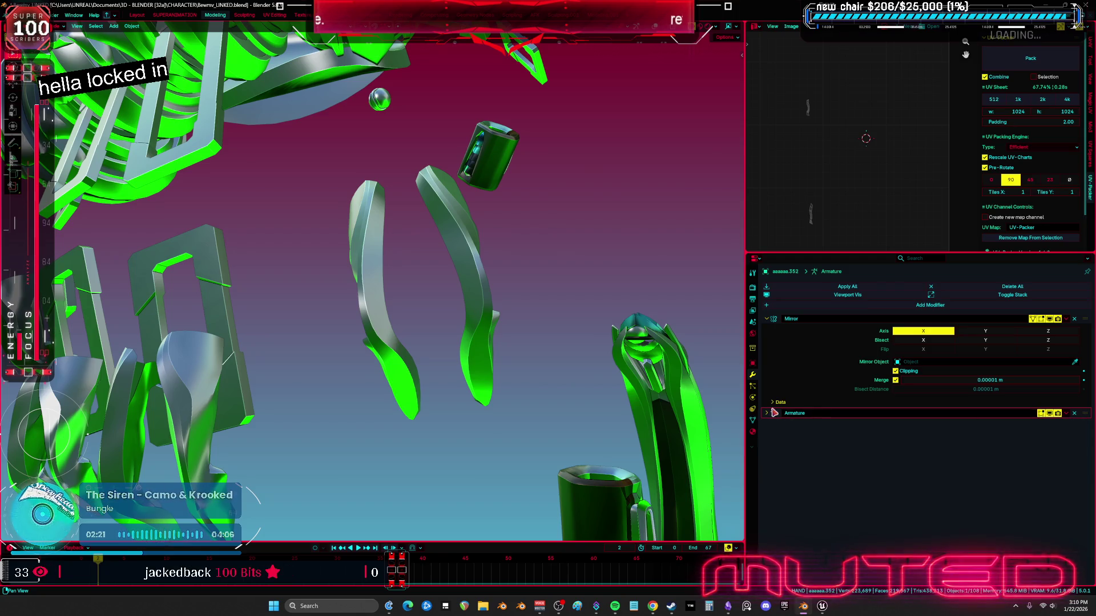
{"action": "left_click", "coordinate": [752, 420]}
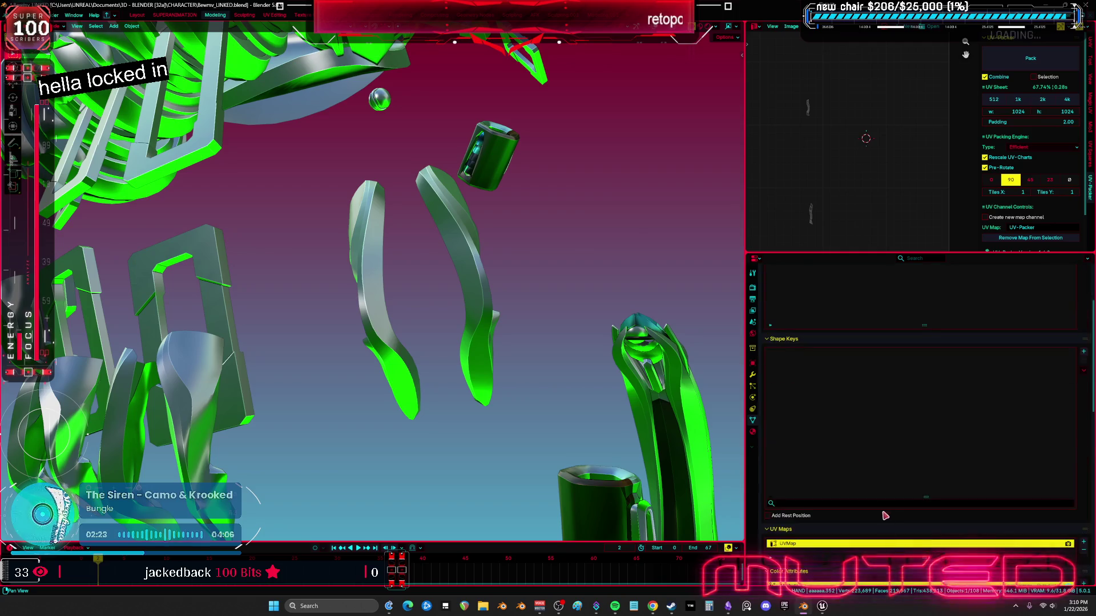
{"action": "scroll", "coordinate": [919, 500], "scroll_direction": "down", "scroll_amount": 4}
{"action": "left_click", "coordinate": [920, 499]}
{"action": "left_click", "coordinate": [1083, 454]}
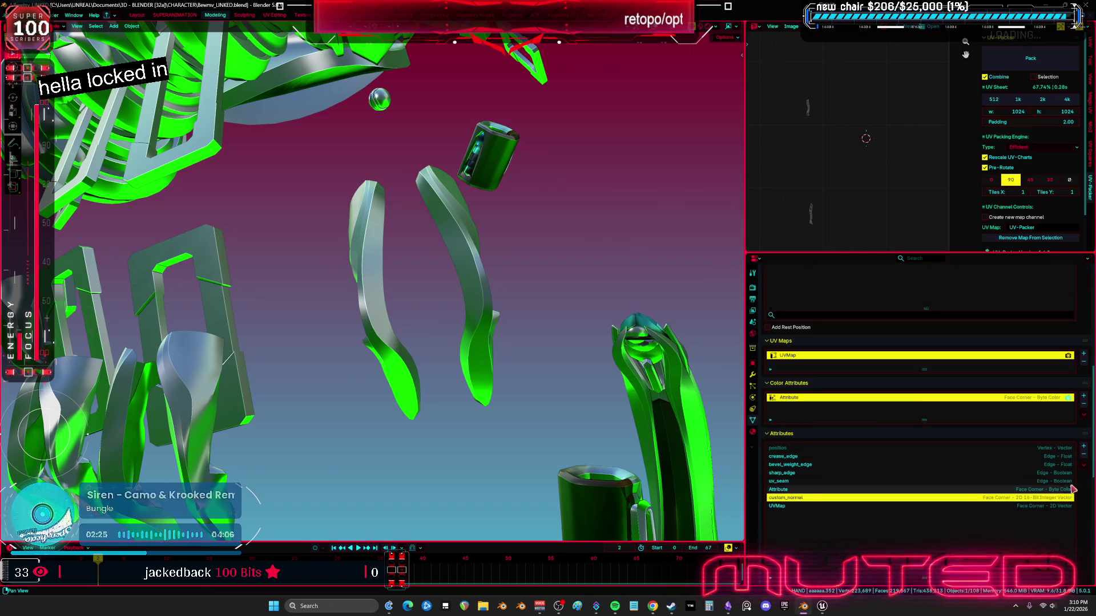
Give aaaaaa.352 Shade Auto Smooth and apply the Smooth by Angle modifier
{"action": "middle_click_drag", "start_coordinate": [571, 365], "coordinate": [361, 346]}
{"action": "right_click", "coordinate": [361, 346]}
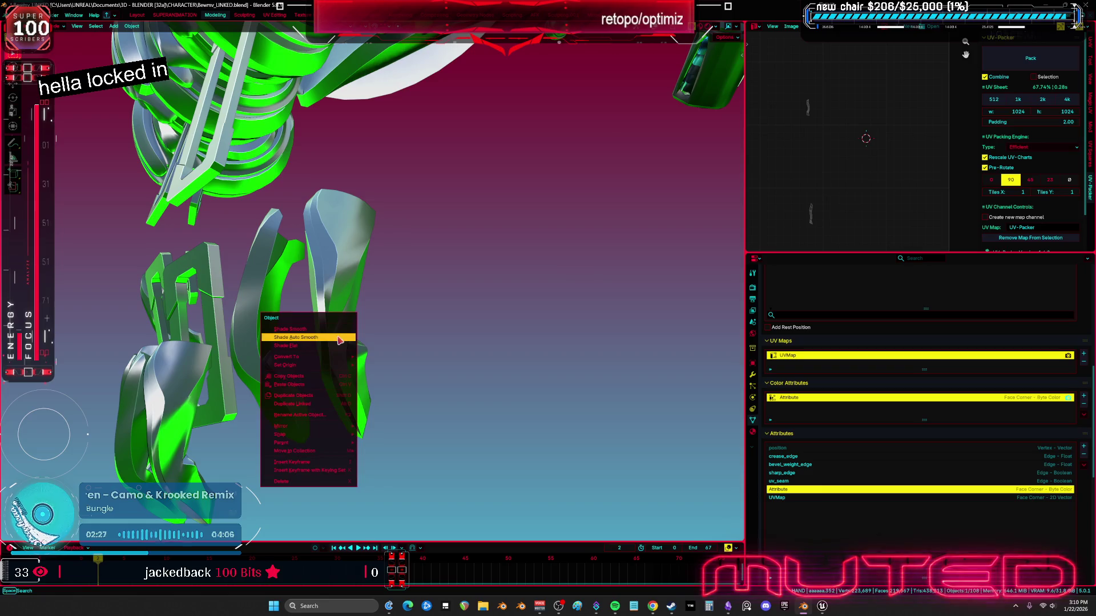
{"action": "left_click", "coordinate": [340, 341]}
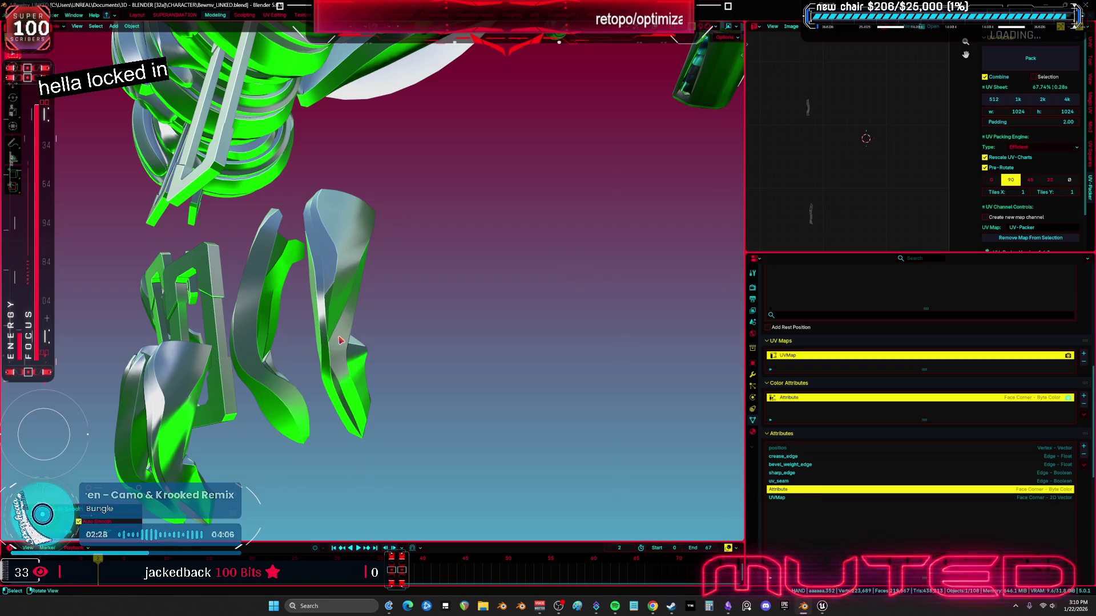
{"action": "left_click", "coordinate": [752, 374]}
{"action": "left_click", "coordinate": [1066, 414]}
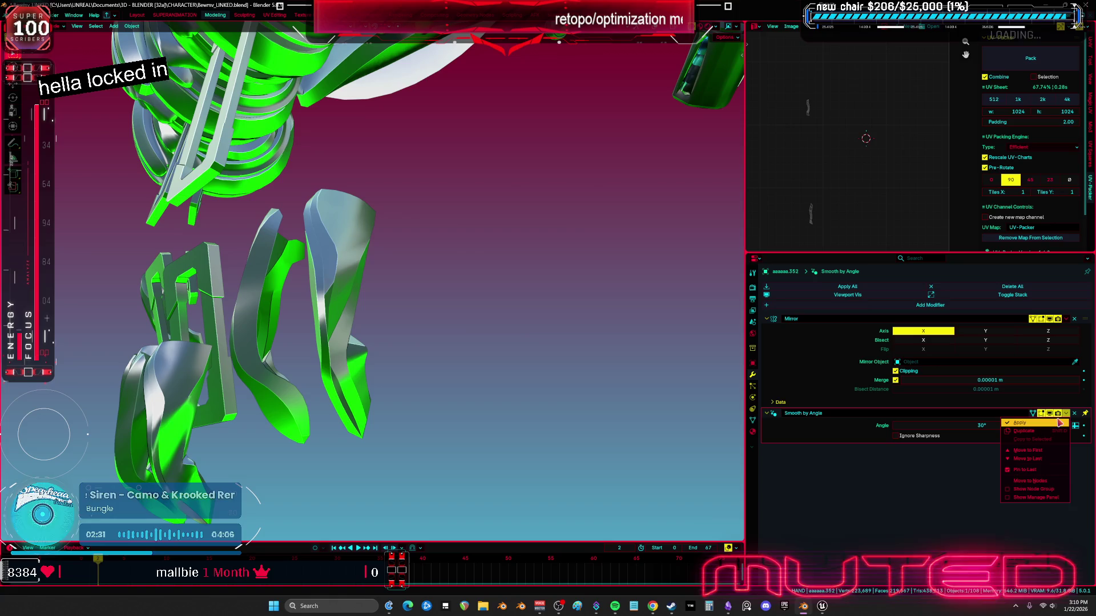
{"action": "left_click", "coordinate": [1061, 423]}
Link aaaaaa.352's data to the selected claw pieces aaaaaa.042 and aaaaaa.032
{"action": "mouse_move", "coordinate": [626, 350]}
{"action": "middle_mouse_down"}
{"action": "mouse_move", "coordinate": [384, 320]}
{"action": "mouse_move", "coordinate": [478, 338]}
{"action": "mouse_move", "coordinate": [511, 276]}
{"action": "mouse_move", "coordinate": [477, 282]}
{"action": "mouse_move", "coordinate": [546, 266]}
{"action": "mouse_move", "coordinate": [507, 273]}
{"action": "middle_mouse_up"}
{"action": "left_click", "coordinate": [335, 381]}
{"action": "left_click", "coordinate": [484, 353]}
{"action": "middle_click_drag", "start_coordinate": [439, 348], "coordinate": [303, 121]}
{"action": "left_click", "coordinate": [302, 121], "text": "shift"}
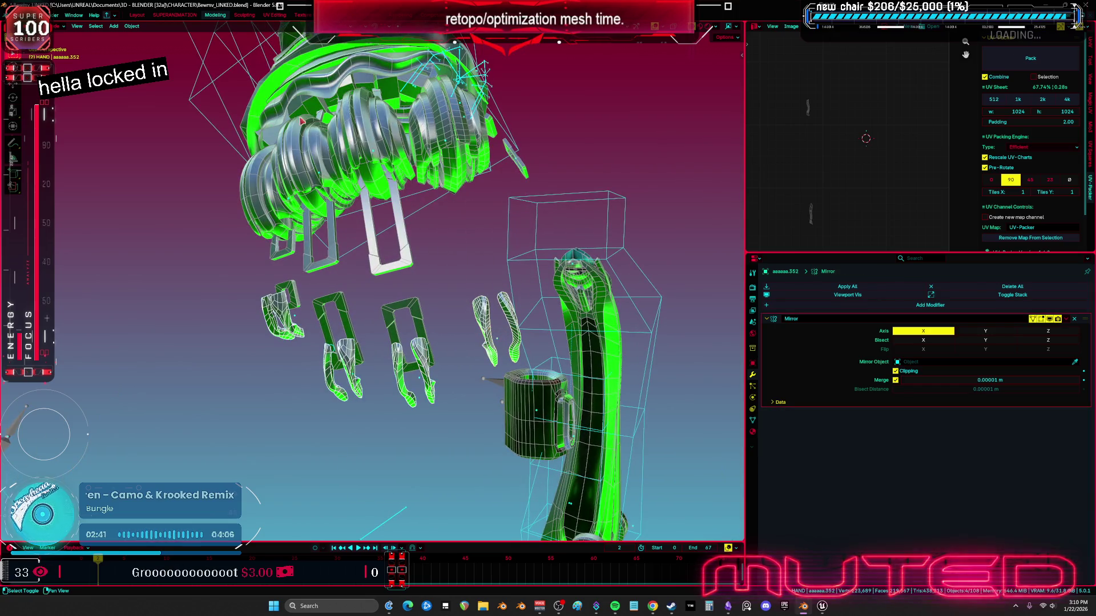
{"action": "left_click", "coordinate": [133, 27]}
{"action": "mouse_move", "coordinate": [183, 206]}
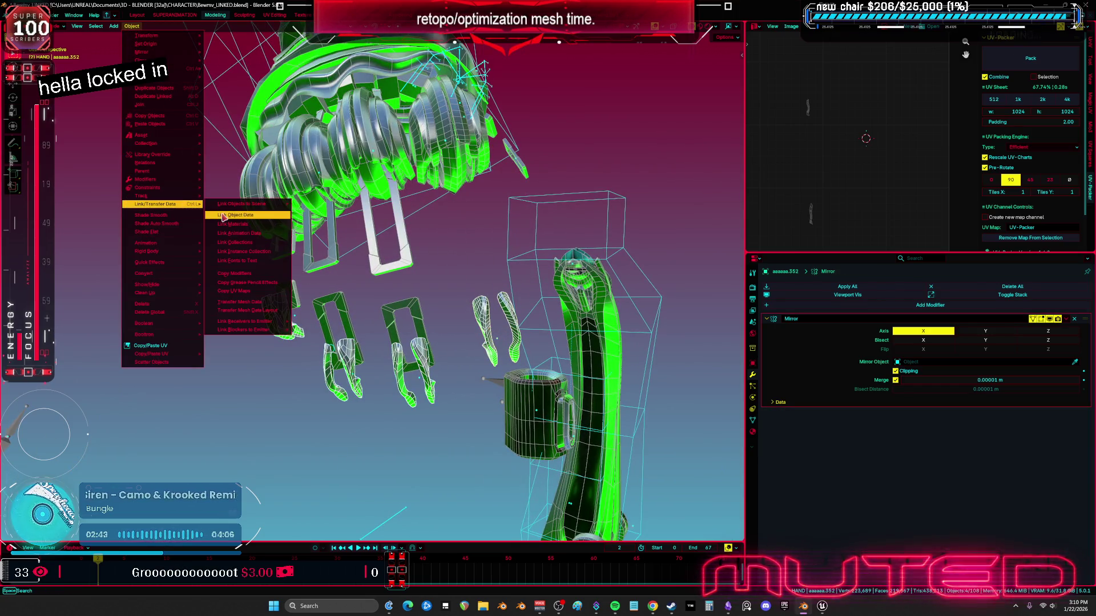
{"action": "left_click", "coordinate": [223, 216]}
Remove aaaaaa.032's extra modifiers, keeping Mirror, and hide the finished white claw pieces
{"action": "middle_click_drag", "start_coordinate": [226, 219], "coordinate": [448, 365]}
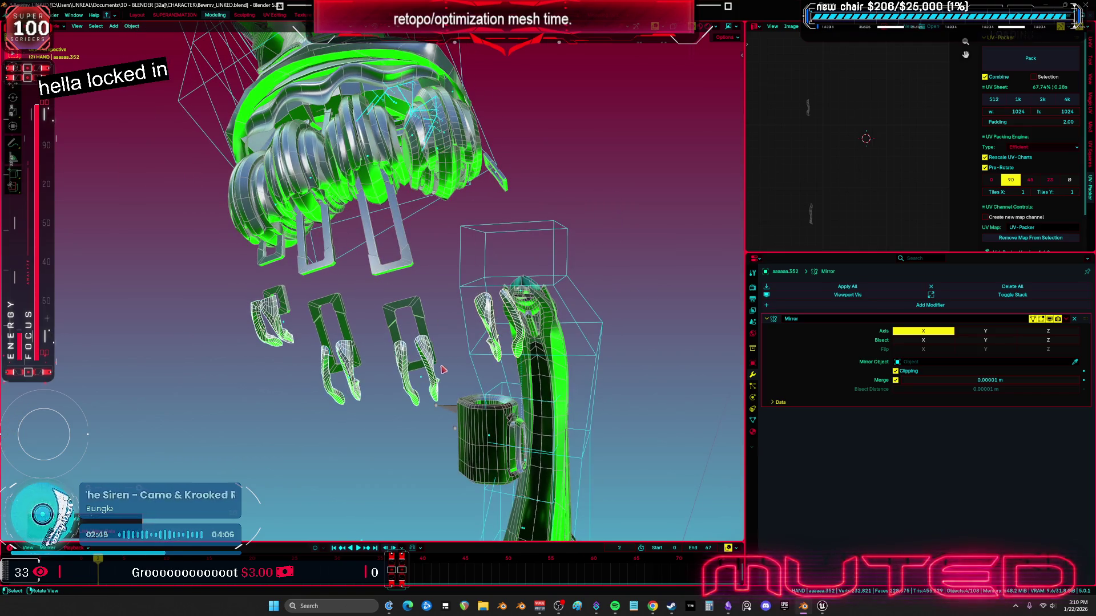
{"action": "left_click", "coordinate": [433, 384]}
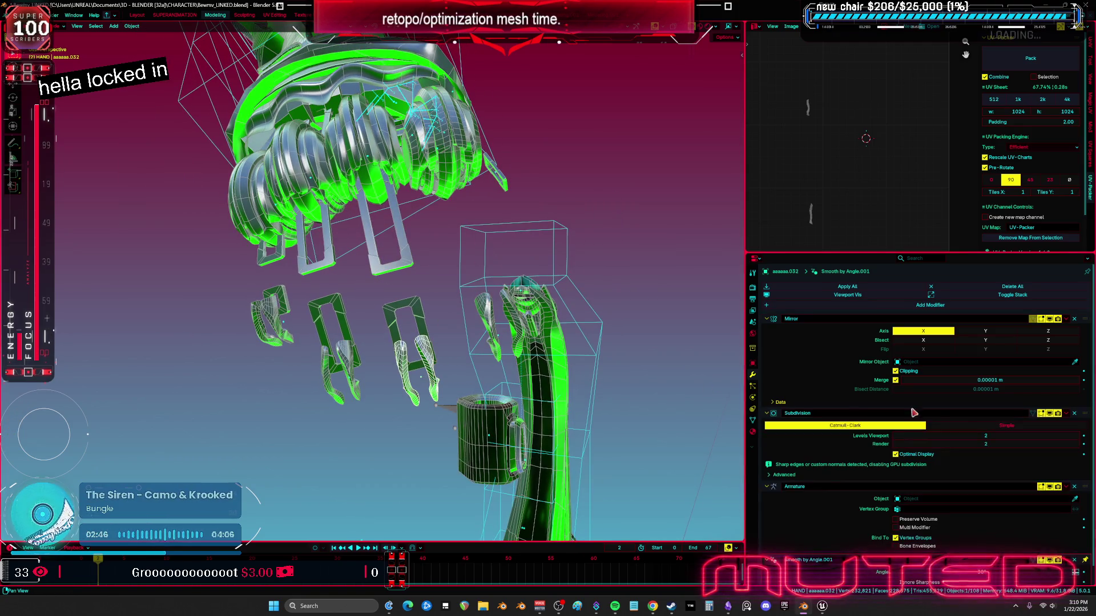
{"action": "left_click", "coordinate": [1075, 415]}
{"action": "left_click", "coordinate": [1075, 415]}
{"action": "left_click", "coordinate": [1075, 414]}
{"action": "middle_click_drag", "start_coordinate": [348, 367], "coordinate": [407, 376]}
{"action": "key", "text": "h"}
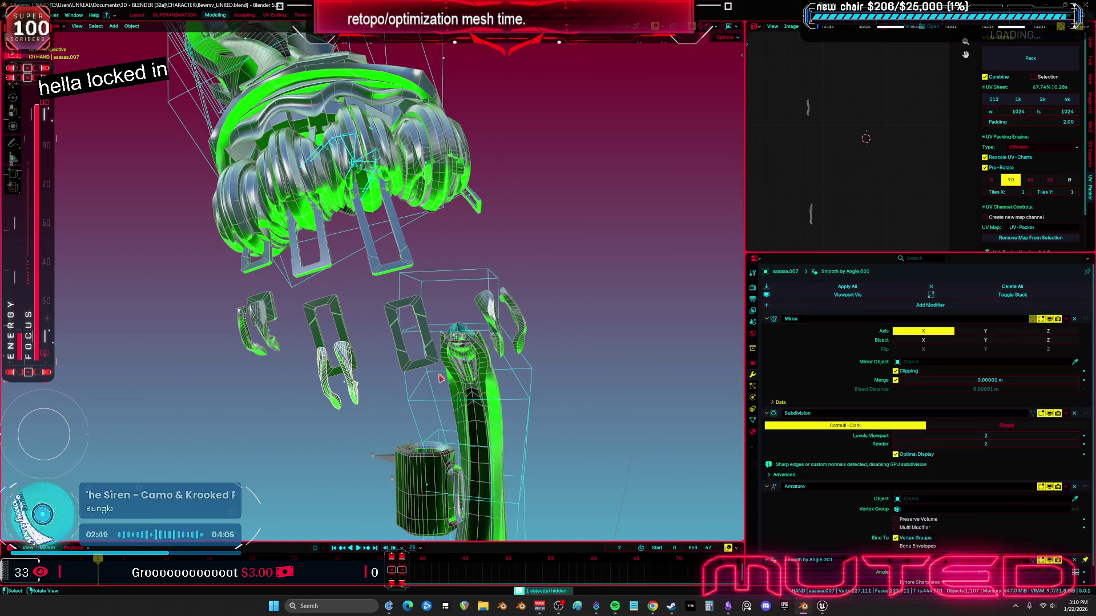
{"action": "left_click", "coordinate": [342, 371]}
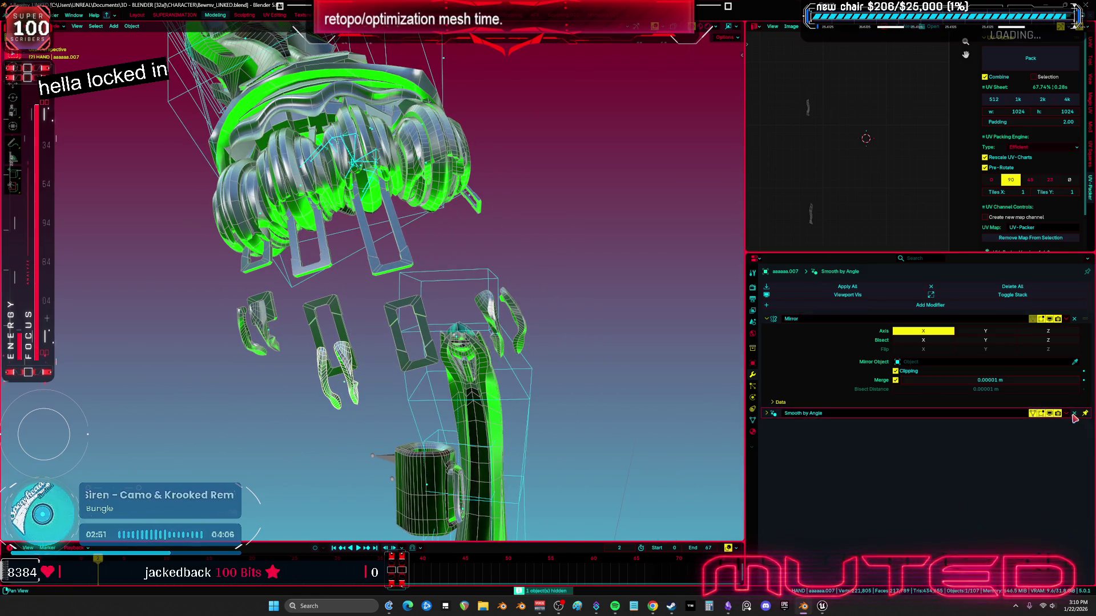
{"action": "key", "text": "h"}
Delete aaaaaa.042's Subdivision, Armature and Smooth by Angle.001 modifiers and hide it
{"action": "middle_click_drag", "start_coordinate": [342, 371], "coordinate": [376, 365]}
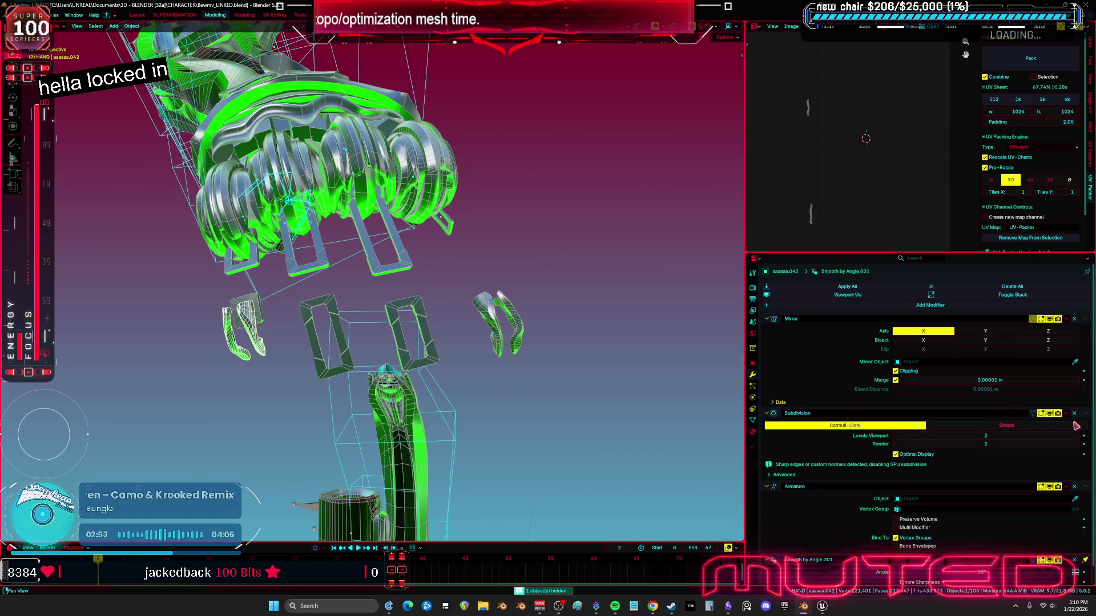
{"action": "left_click", "coordinate": [1074, 413]}
{"action": "left_click", "coordinate": [1074, 413]}
{"action": "left_click", "coordinate": [1074, 414]}
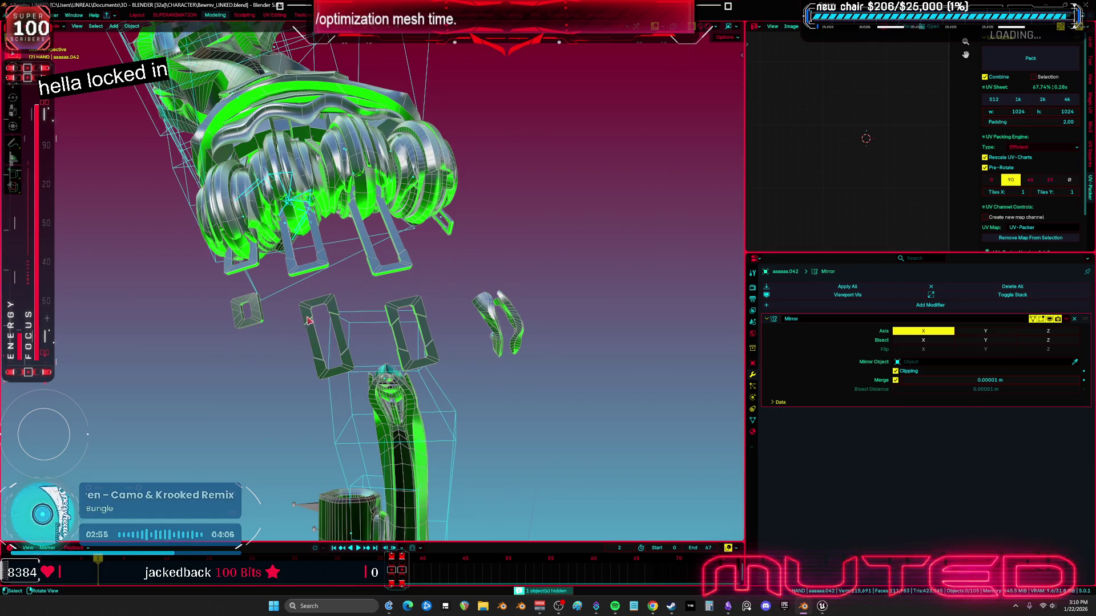
{"action": "key", "text": "h"}
Strip aaaaaa.013's Armature and smoothing modifiers, then re-add and apply auto smoothing
{"action": "mouse_move", "coordinate": [499, 324]}
{"action": "middle_mouse_down"}
{"action": "mouse_move", "coordinate": [548, 294]}
{"action": "mouse_move", "coordinate": [805, 394]}
{"action": "middle_mouse_up"}
{"action": "left_click", "coordinate": [553, 293]}
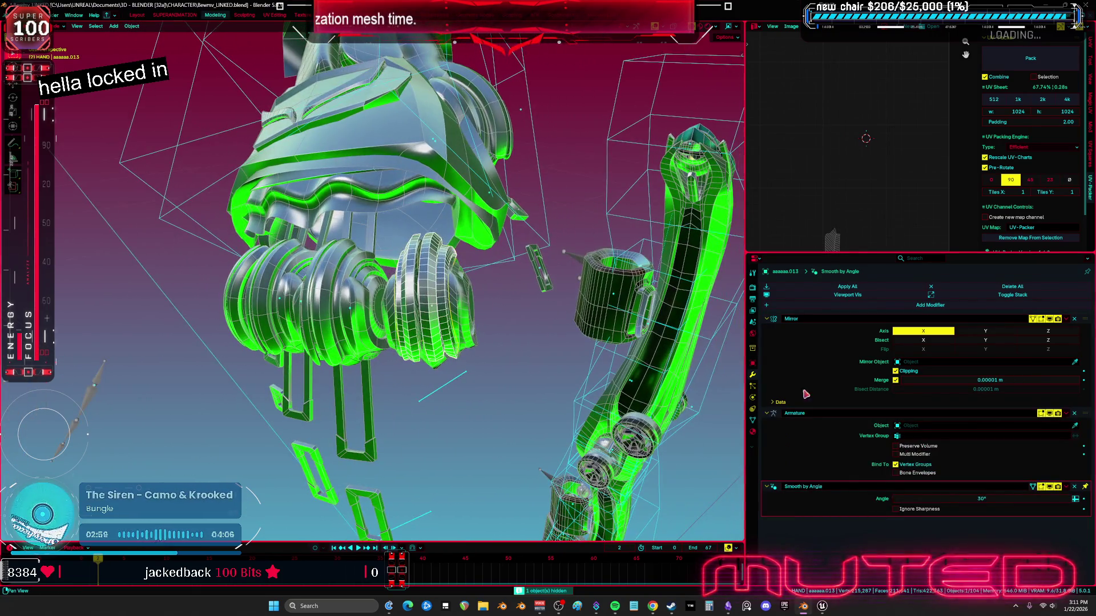
{"action": "left_click", "coordinate": [1074, 414]}
{"action": "left_click", "coordinate": [1074, 414]}
{"action": "mouse_move", "coordinate": [320, 297]}
{"action": "middle_mouse_down"}
{"action": "mouse_move", "coordinate": [292, 277]}
{"action": "mouse_move", "coordinate": [320, 235]}
{"action": "mouse_move", "coordinate": [392, 268]}
{"action": "mouse_move", "coordinate": [371, 262]}
{"action": "middle_mouse_up"}
{"action": "right_click", "coordinate": [320, 235]}
{"action": "left_click", "coordinate": [319, 236]}
{"action": "left_click", "coordinate": [1066, 414]}
{"action": "left_click", "coordinate": [1065, 425]}
Transfer aaaaaa.013's data to the selected pieces aaaaaa.011 and aaaaaa.031
{"action": "mouse_move", "coordinate": [434, 319]}
{"action": "middle_mouse_down"}
{"action": "mouse_move", "coordinate": [424, 346]}
{"action": "mouse_move", "coordinate": [373, 324]}
{"action": "mouse_move", "coordinate": [400, 302]}
{"action": "middle_mouse_up"}
{"action": "left_click", "coordinate": [440, 285]}
{"action": "middle_click_drag", "start_coordinate": [482, 260], "coordinate": [420, 342]}
{"action": "left_click", "coordinate": [419, 342], "text": "shift"}
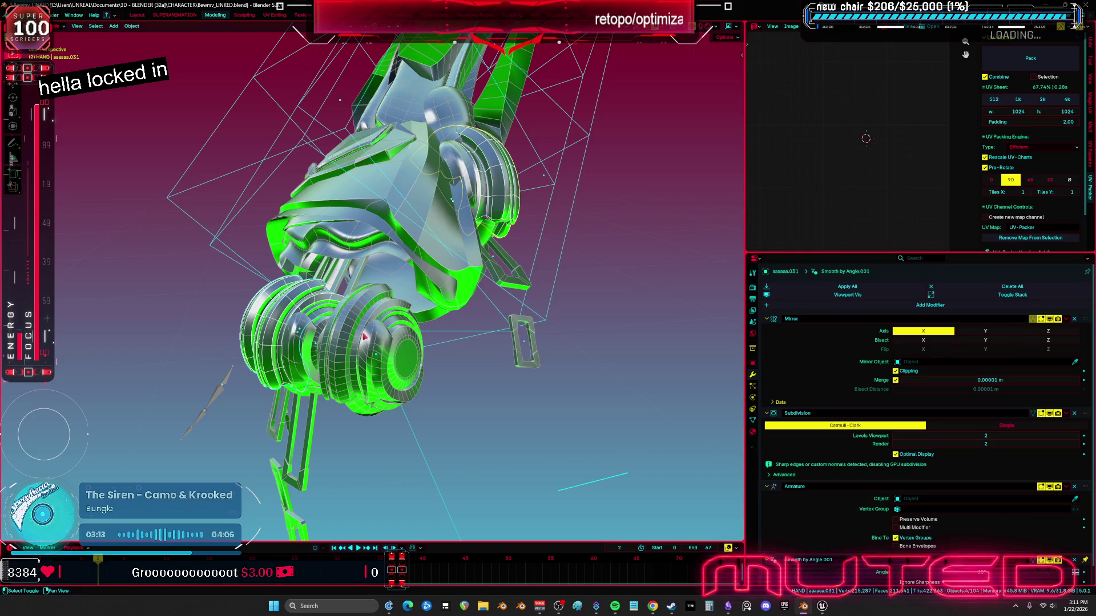
{"action": "left_click", "coordinate": [365, 337], "text": "shift"}
{"action": "left_click", "coordinate": [132, 26]}
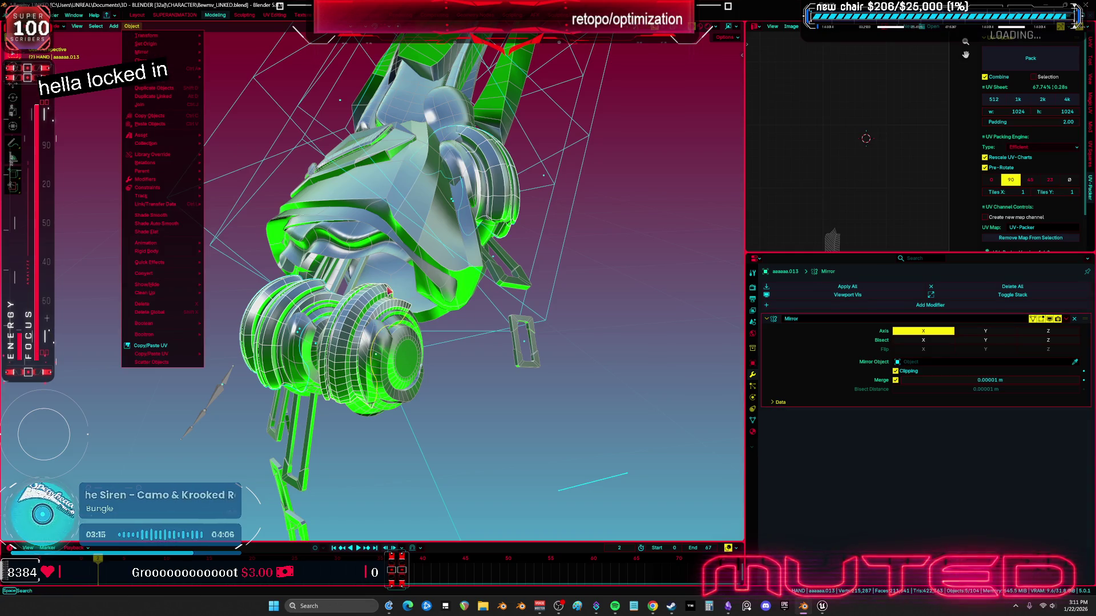
{"action": "mouse_move", "coordinate": [189, 204]}
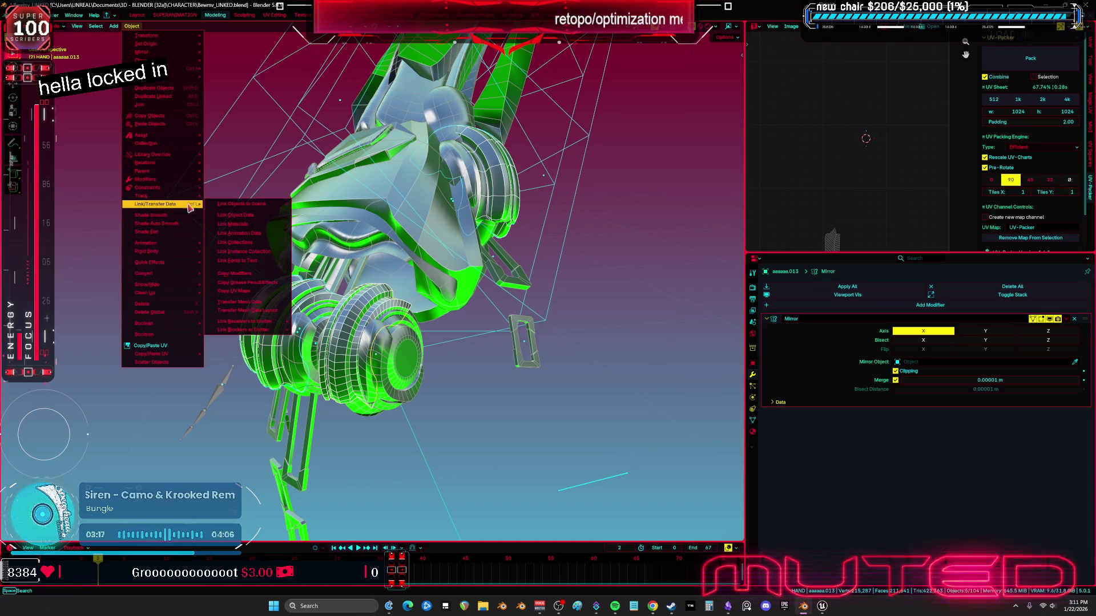
{"action": "left_click", "coordinate": [251, 222]}
Clear aaaaaa.045's extra modifiers, hide finished pieces, and strip another piece to Mirror only
{"action": "middle_click_drag", "start_coordinate": [251, 222], "coordinate": [488, 370]}
{"action": "left_click", "coordinate": [488, 370]}
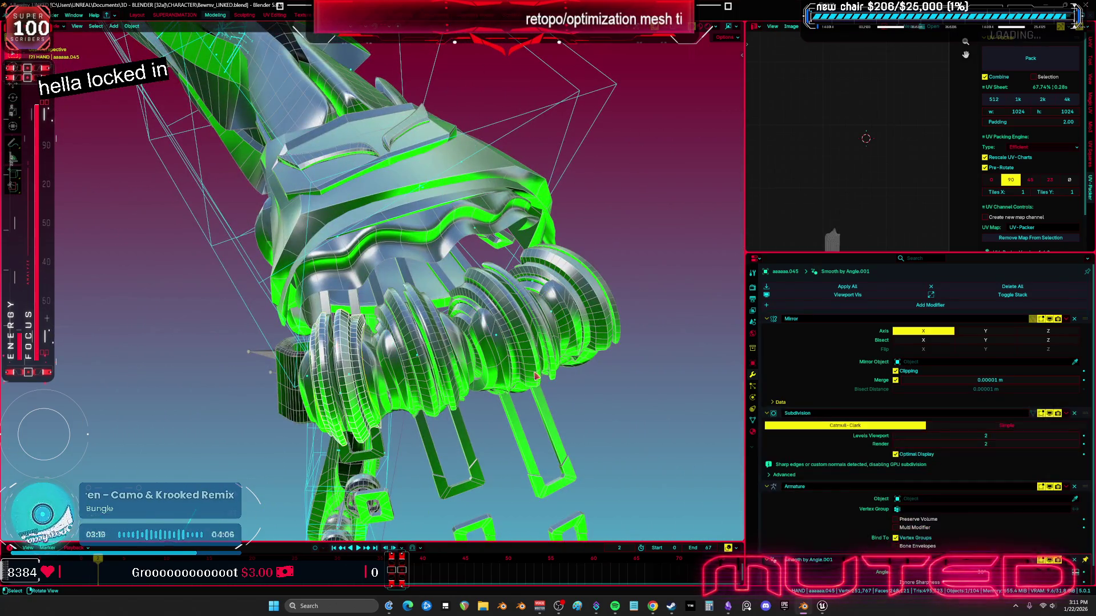
{"action": "key", "text": "ctrl+x"}
{"action": "key", "text": "ctrl+x"}
{"action": "key", "text": "ctrl+x"}
{"action": "middle_click_drag", "start_coordinate": [394, 320], "coordinate": [410, 331]}
{"action": "key", "text": "h"}
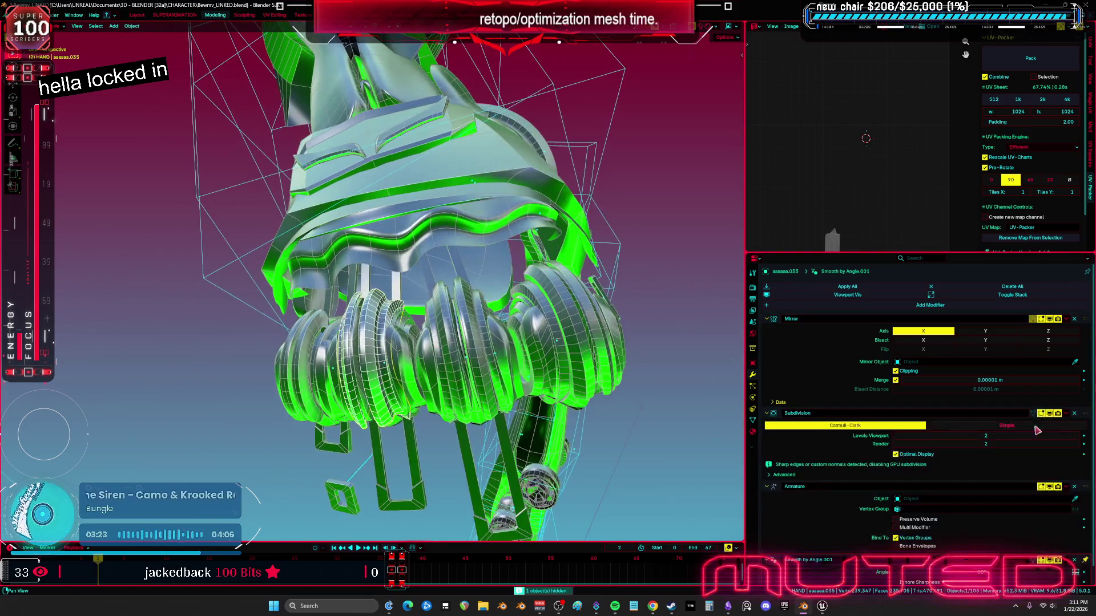
{"action": "key", "text": "h"}
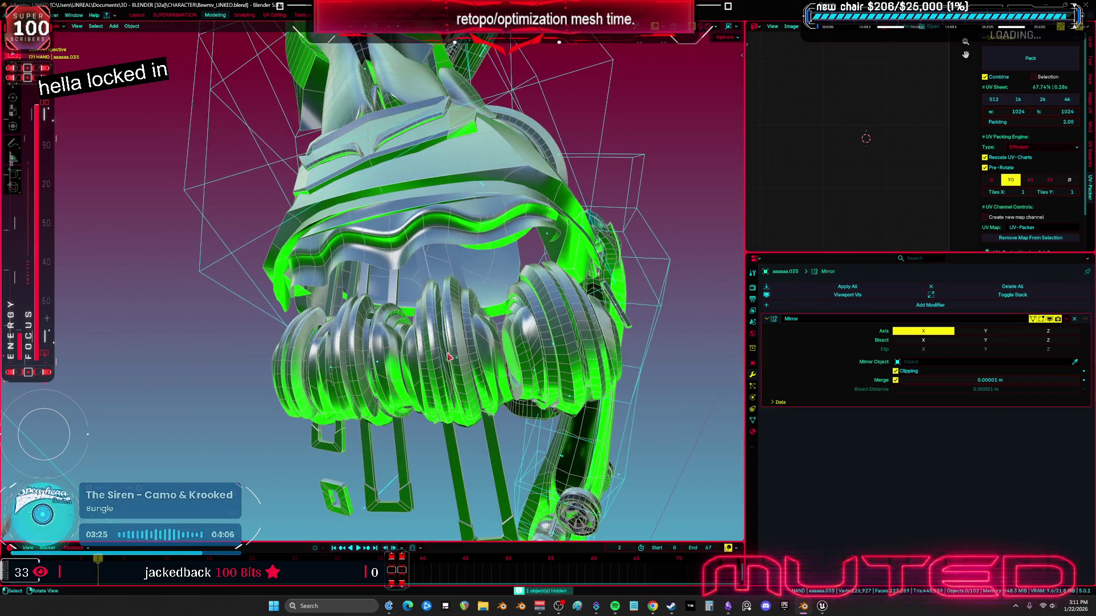
{"action": "left_click", "coordinate": [1074, 415]}
{"action": "left_click", "coordinate": [1074, 414]}
{"action": "left_click", "coordinate": [1074, 415]}
Delete aaaaaa.031's Subdivision, Armature and smoothing modifiers and hide it
{"action": "mouse_move", "coordinate": [490, 343]}
{"action": "middle_mouse_down"}
{"action": "mouse_move", "coordinate": [505, 346]}
{"action": "mouse_move", "coordinate": [449, 232]}
{"action": "mouse_move", "coordinate": [445, 280]}
{"action": "mouse_move", "coordinate": [459, 310]}
{"action": "mouse_move", "coordinate": [445, 303]}
{"action": "middle_mouse_up"}
{"action": "left_click", "coordinate": [448, 231]}
{"action": "left_click", "coordinate": [1073, 413]}
{"action": "left_click", "coordinate": [1074, 413]}
{"action": "left_click", "coordinate": [1074, 413]}
{"action": "key", "text": "h"}
Select the joint cap Cylinder.145, enter Edit Mode and isolate it in local view
{"action": "left_click", "coordinate": [439, 308]}
{"action": "key", "text": "Tab"}
{"action": "key", "text": "KP_Divide"}
Select two edge loops on the cylinder and dissolve them with Ctrl+X
{"action": "scroll", "coordinate": [445, 303], "scroll_direction": "up", "scroll_amount": 2}
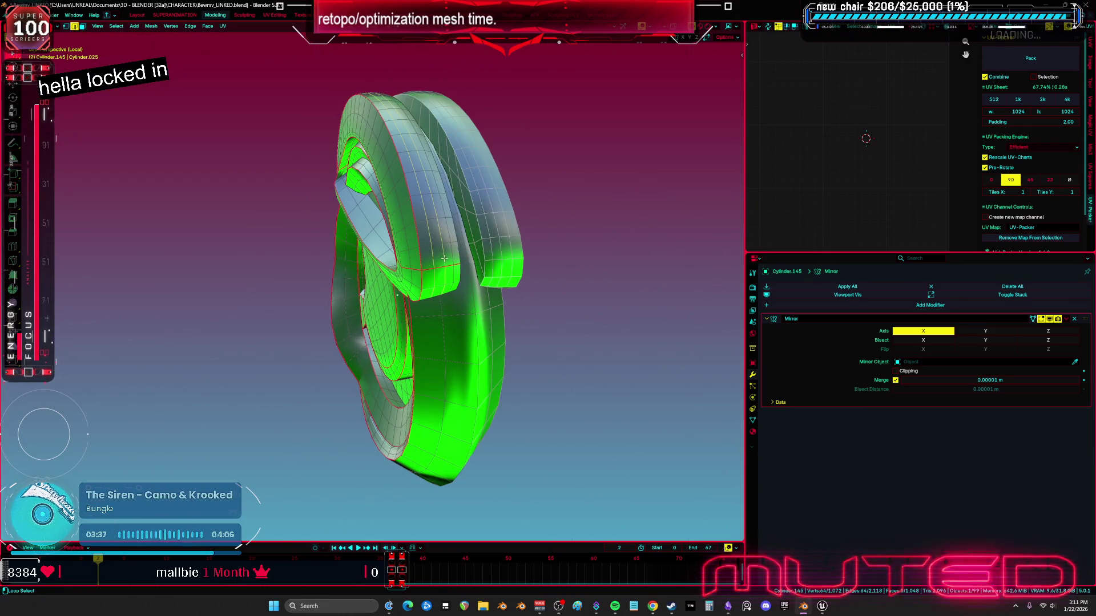
{"action": "mouse_move", "coordinate": [449, 256]}
{"action": "middle_mouse_down"}
{"action": "mouse_move", "coordinate": [507, 267]}
{"action": "mouse_move", "coordinate": [483, 258]}
{"action": "middle_mouse_up"}
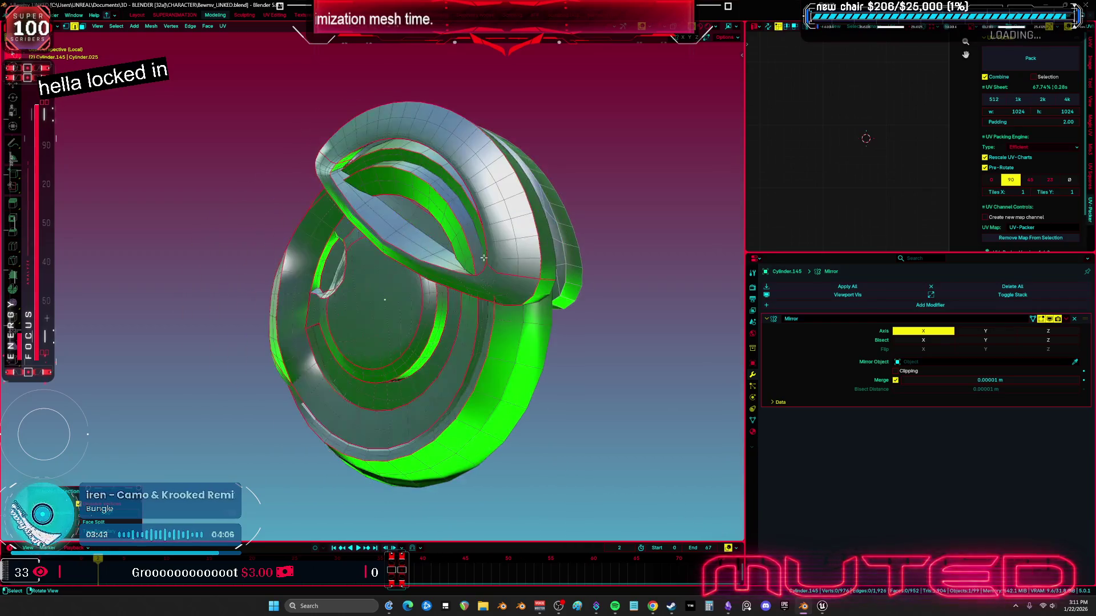
{"action": "left_click", "coordinate": [717, 26]}
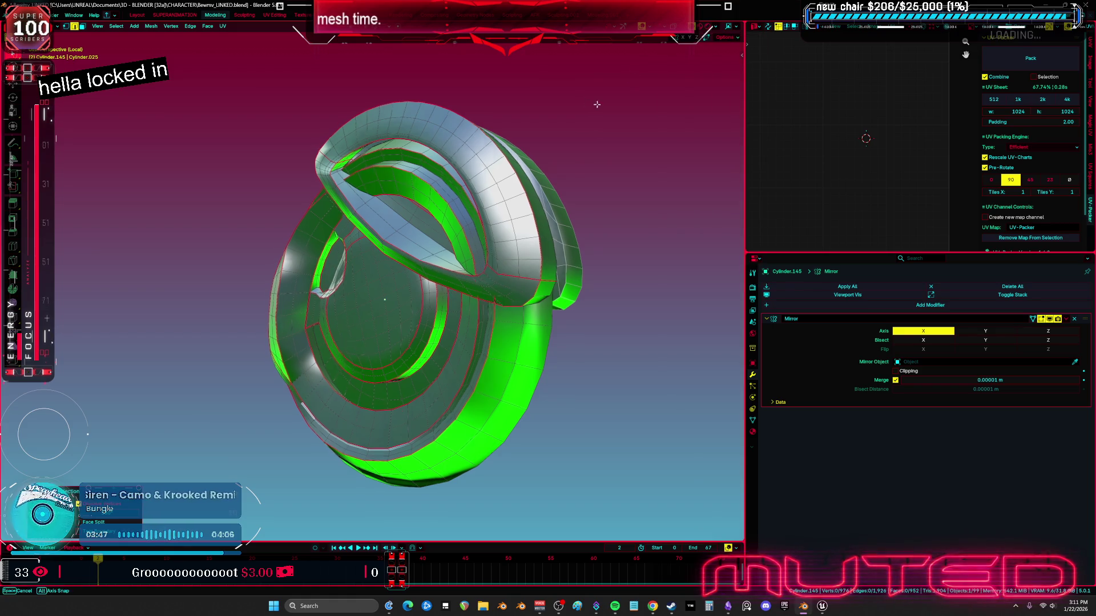
{"action": "key", "text": "a"}
{"action": "scroll", "coordinate": [442, 213], "scroll_direction": "up", "scroll_amount": 4}
{"action": "left_click", "coordinate": [442, 213], "text": "alt"}
{"action": "mouse_move", "coordinate": [442, 213]}
{"action": "middle_mouse_down"}
{"action": "mouse_move", "coordinate": [295, 261]}
{"action": "mouse_move", "coordinate": [283, 384]}
{"action": "mouse_move", "coordinate": [296, 360]}
{"action": "mouse_move", "coordinate": [320, 371]}
{"action": "mouse_move", "coordinate": [433, 365]}
{"action": "mouse_move", "coordinate": [516, 262]}
{"action": "mouse_move", "coordinate": [446, 207]}
{"action": "mouse_move", "coordinate": [328, 148]}
{"action": "mouse_move", "coordinate": [284, 188]}
{"action": "mouse_move", "coordinate": [440, 276]}
{"action": "mouse_move", "coordinate": [435, 347]}
{"action": "mouse_move", "coordinate": [438, 322]}
{"action": "middle_mouse_up"}
{"action": "left_click", "coordinate": [323, 284], "text": "alt+shift"}
{"action": "scroll", "coordinate": [323, 284], "scroll_direction": "up", "scroll_amount": 4}
{"action": "key", "text": "ctrl+x"}
{"action": "scroll", "coordinate": [269, 375], "scroll_direction": "down", "scroll_amount": 3}
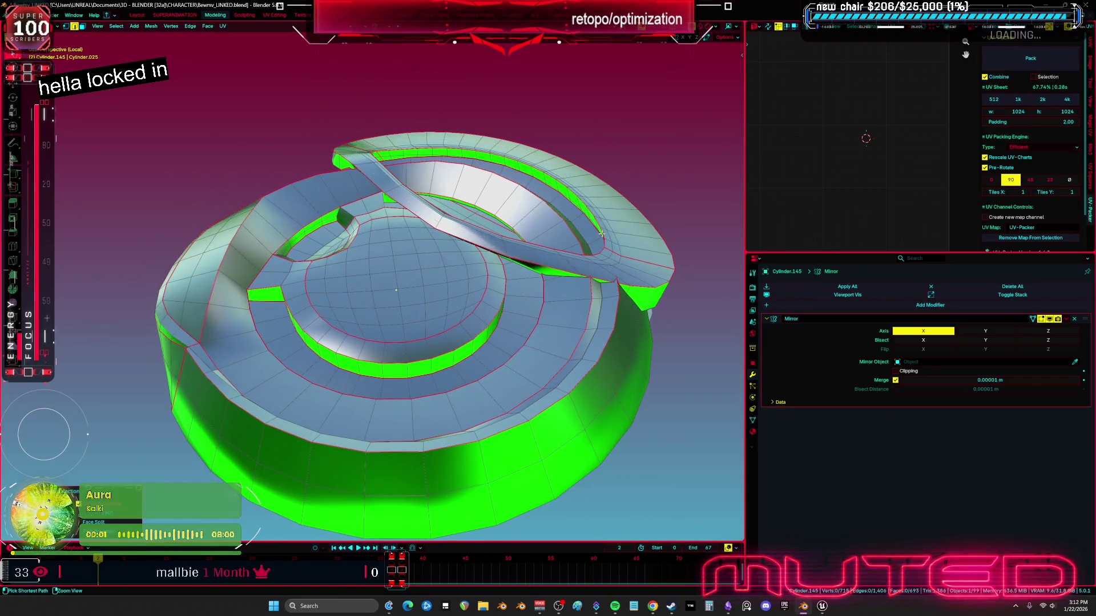
Select the cap's rim edge loop and dissolve it
{"action": "key", "text": "a"}
{"action": "left_click", "coordinate": [262, 208], "text": "alt"}
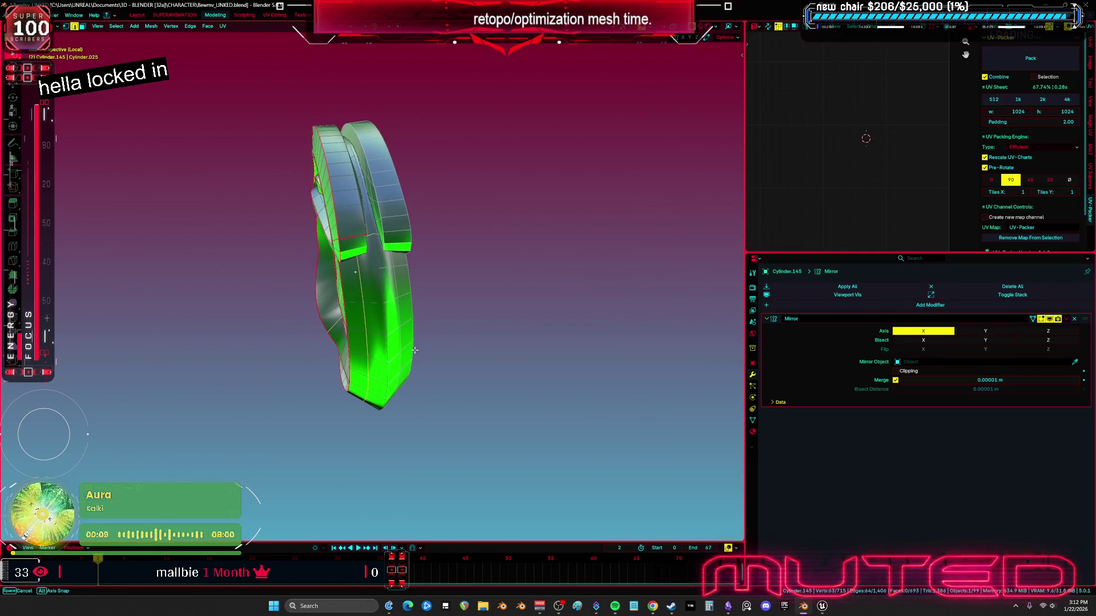
{"action": "left_click", "coordinate": [335, 313]}
{"action": "mouse_move", "coordinate": [336, 313]}
{"action": "middle_mouse_down"}
{"action": "mouse_move", "coordinate": [393, 260]}
{"action": "mouse_move", "coordinate": [384, 228]}
{"action": "mouse_move", "coordinate": [282, 333]}
{"action": "mouse_move", "coordinate": [280, 319]}
{"action": "mouse_move", "coordinate": [456, 244]}
{"action": "mouse_move", "coordinate": [353, 171]}
{"action": "middle_mouse_up"}
{"action": "key", "text": "a"}
{"action": "scroll", "coordinate": [343, 159], "scroll_direction": "up", "scroll_amount": 4}
{"action": "left_click", "coordinate": [310, 139], "text": "alt"}
{"action": "key", "text": "ctrl+x"}
{"action": "key", "text": "a"}
{"action": "mouse_move", "coordinate": [310, 139]}
{"action": "middle_mouse_down"}
{"action": "mouse_move", "coordinate": [294, 136]}
{"action": "mouse_move", "coordinate": [398, 306]}
{"action": "mouse_move", "coordinate": [338, 294]}
{"action": "mouse_move", "coordinate": [328, 255]}
{"action": "middle_mouse_up"}
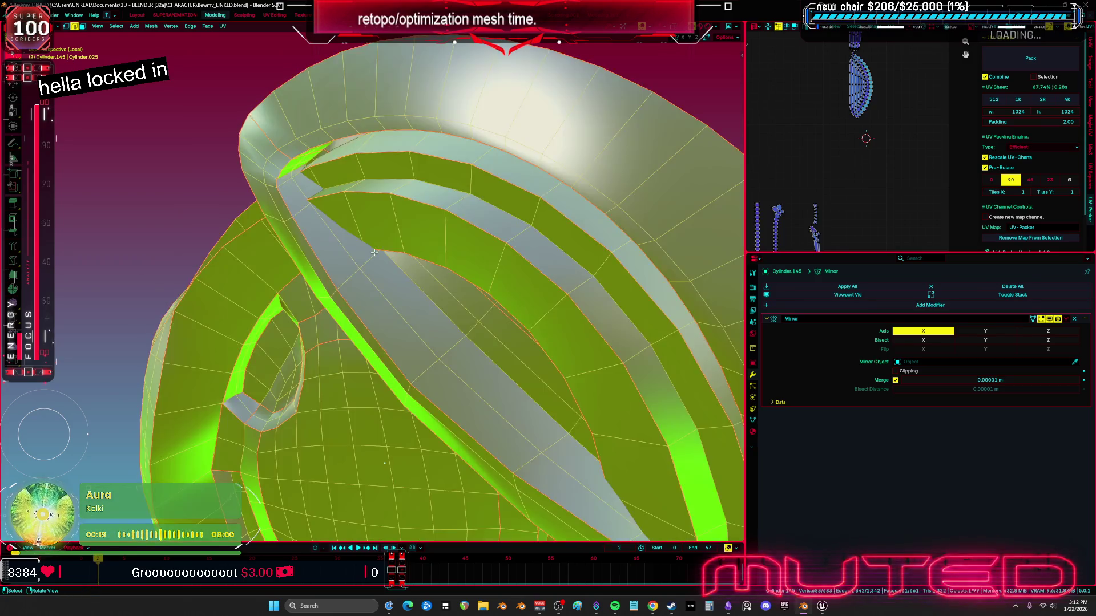
{"action": "scroll", "coordinate": [290, 141], "scroll_direction": "down", "scroll_amount": 5}
Switch between wireframe and solid shading to inspect the ring's inner geometry
{"action": "key", "text": "z"}
{"action": "left_click", "coordinate": [341, 311]}
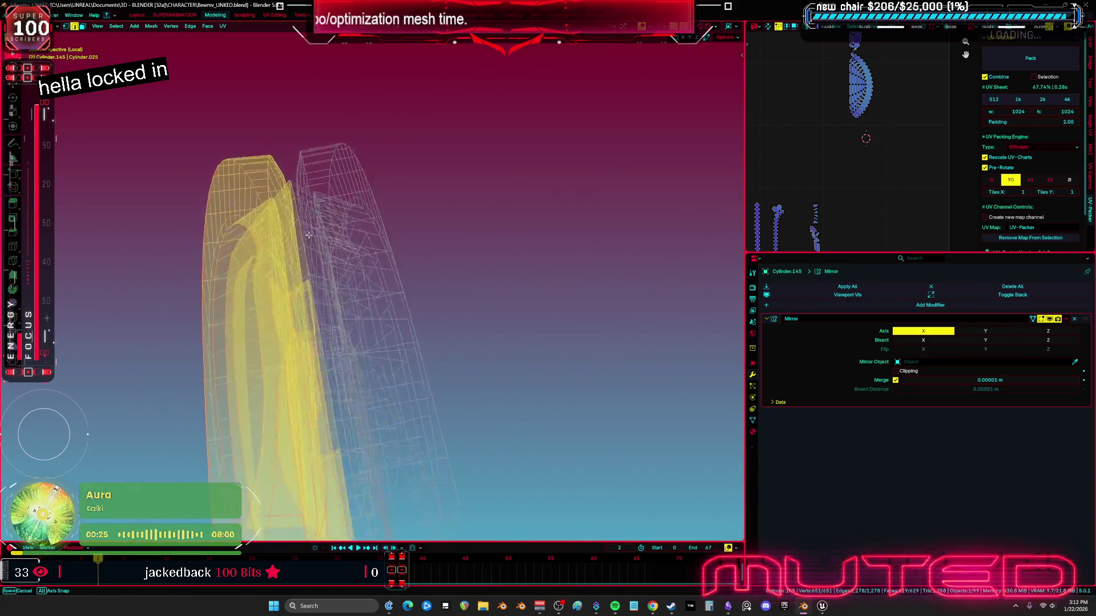
{"action": "mouse_move", "coordinate": [269, 224]}
{"action": "middle_mouse_down"}
{"action": "mouse_move", "coordinate": [271, 178]}
{"action": "mouse_move", "coordinate": [222, 191]}
{"action": "mouse_move", "coordinate": [372, 239]}
{"action": "mouse_move", "coordinate": [365, 251]}
{"action": "mouse_move", "coordinate": [287, 259]}
{"action": "middle_mouse_up"}
{"action": "key", "text": "z"}
{"action": "left_click", "coordinate": [328, 177]}
{"action": "key", "text": "z"}
{"action": "left_click", "coordinate": [269, 183]}
{"action": "key", "text": "a"}
{"action": "key", "text": "z"}
{"action": "left_click", "coordinate": [407, 250]}
Select the inner sphere's faces and delete them with X > Faces
{"action": "left_click", "coordinate": [267, 269]}
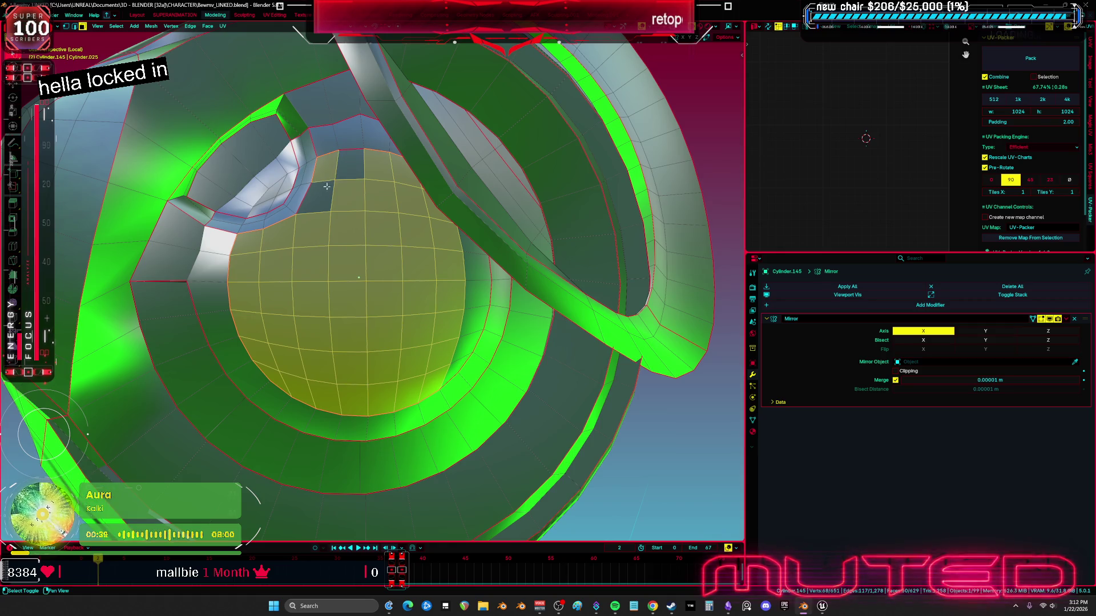
{"action": "middle_click_drag", "start_coordinate": [329, 181], "coordinate": [443, 262]}
{"action": "key", "text": "shift+z"}
{"action": "key", "text": "shift+z"}
{"action": "scroll", "coordinate": [451, 376], "scroll_direction": "up", "scroll_amount": 3}
{"action": "left_click", "coordinate": [460, 354], "text": "shift"}
{"action": "left_click", "coordinate": [449, 269], "text": "shift"}
{"action": "middle_click_drag", "start_coordinate": [437, 344], "coordinate": [460, 185]}
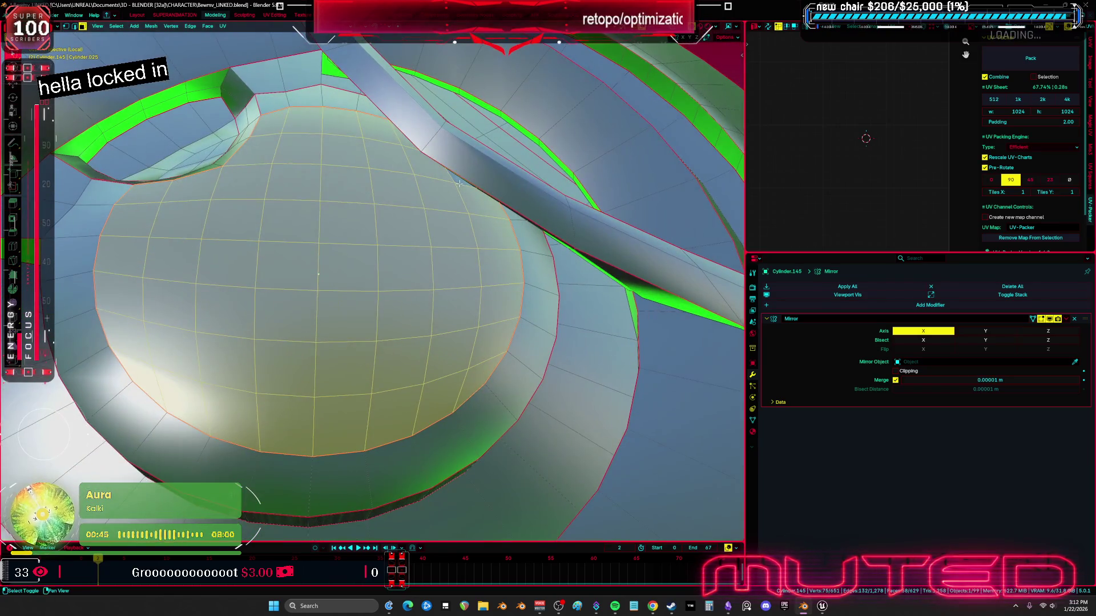
{"action": "key", "text": "x"}
{"action": "left_click", "coordinate": [445, 234]}
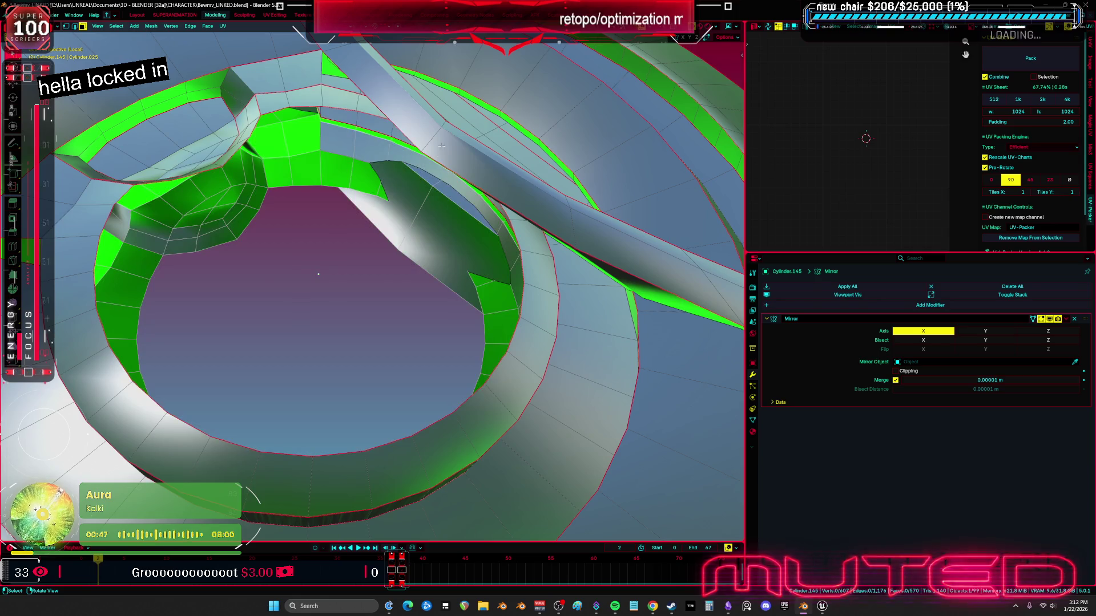
{"action": "key", "text": "l"}
{"action": "key", "text": "alt+a"}
Fill the hole's border loop with one face and flatten it with Make Planar Faces
{"action": "mouse_move", "coordinate": [449, 145]}
{"action": "middle_mouse_down"}
{"action": "mouse_move", "coordinate": [427, 188]}
{"action": "mouse_move", "coordinate": [363, 238]}
{"action": "middle_mouse_up"}
{"action": "key", "text": "m"}
{"action": "key", "text": "l"}
{"action": "left_click", "coordinate": [257, 338], "text": "alt"}
{"action": "key", "text": "f"}
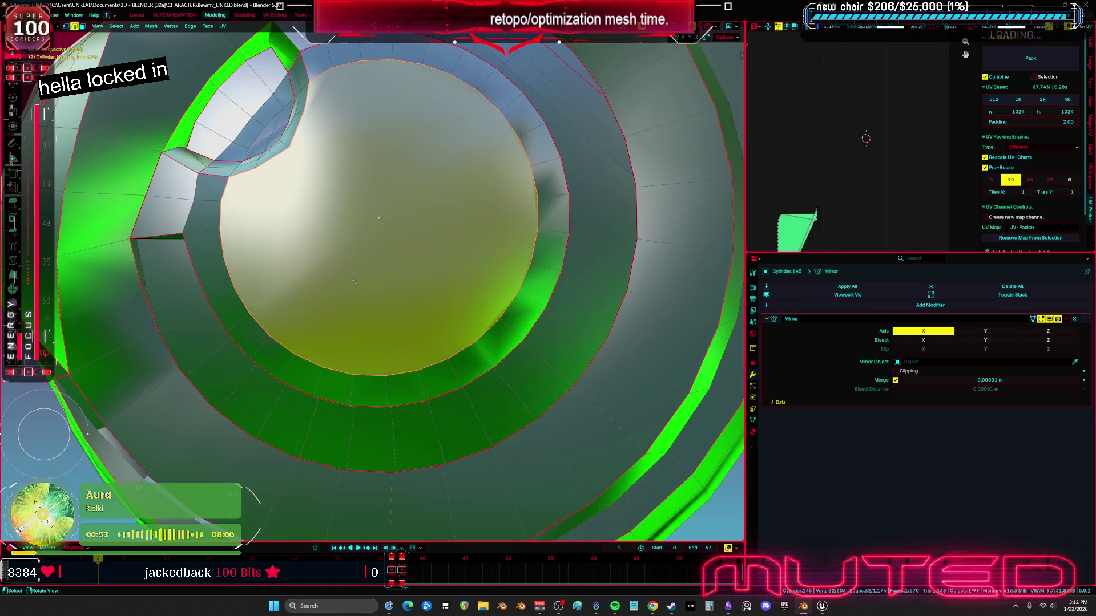
{"action": "right_click", "coordinate": [428, 258]}
{"action": "key", "text": "Escape"}
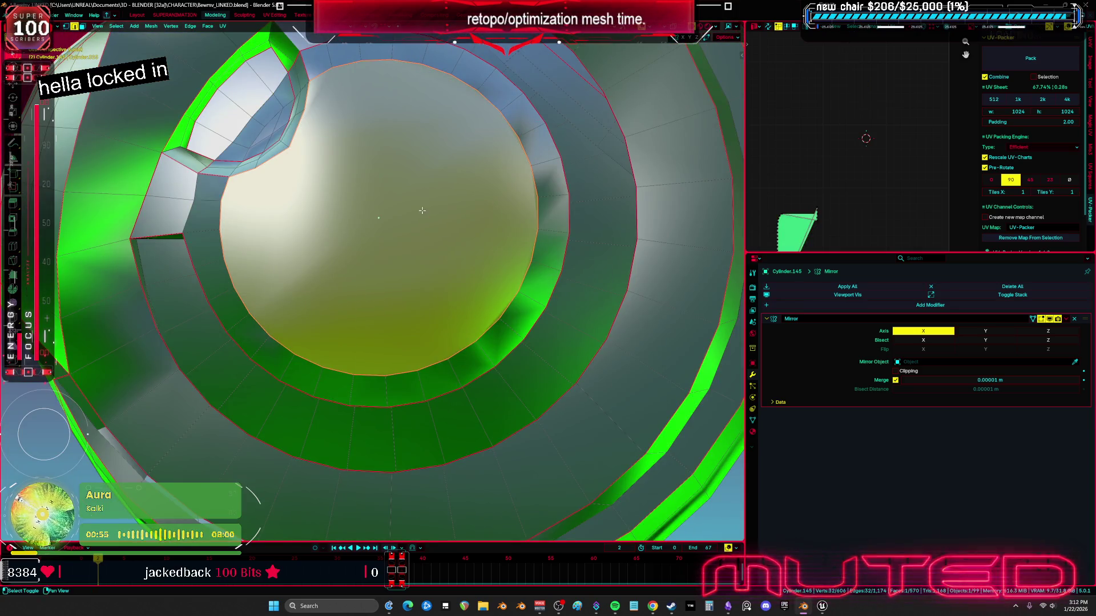
{"action": "key", "text": "F3"}
{"action": "left_click", "coordinate": [522, 228]}
{"action": "middle_click_drag", "start_coordinate": [541, 233], "coordinate": [319, 143]}
Subdivide the flat cap face, then undo the subdivision
{"action": "right_click", "coordinate": [417, 161]}
{"action": "left_click", "coordinate": [366, 163]}
{"action": "key", "text": "ctrl+z"}
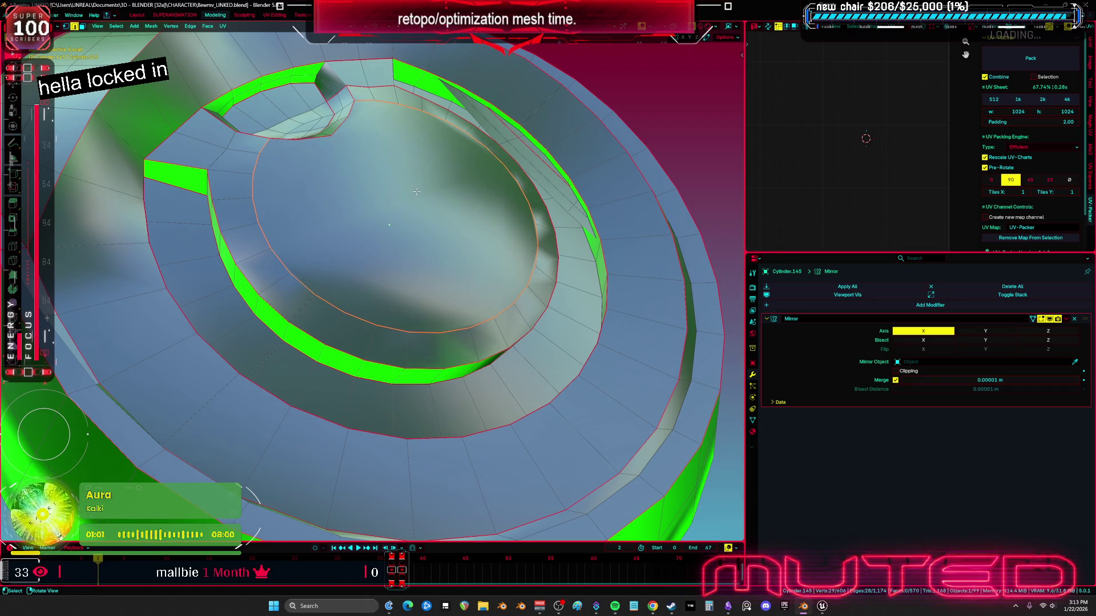
{"action": "key", "text": "ctrl+z"}
{"action": "right_click", "coordinate": [365, 216]}
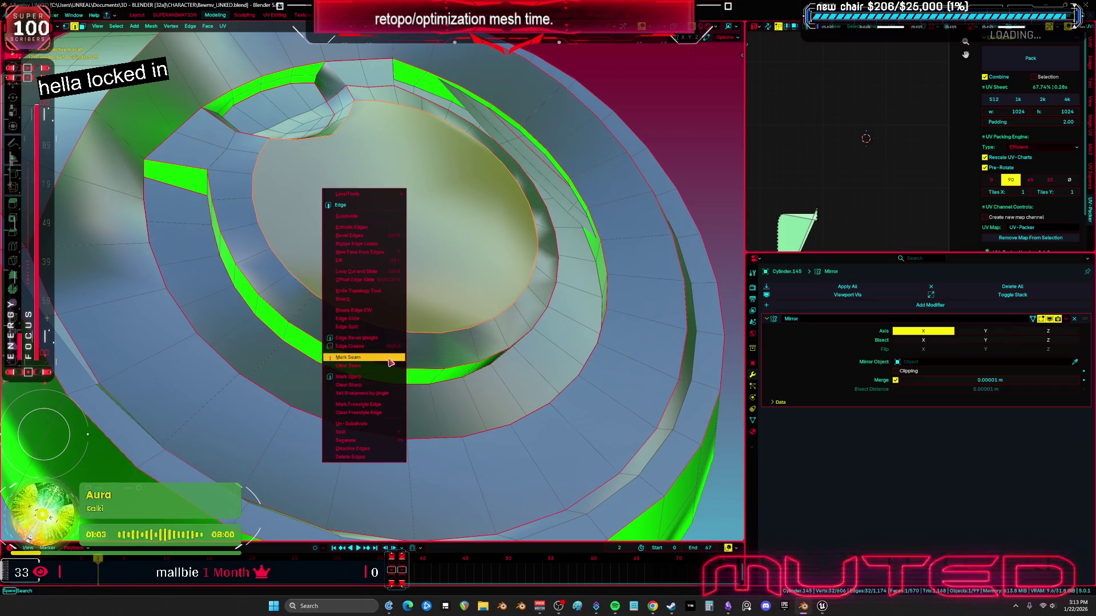
{"action": "left_click", "coordinate": [388, 377]}
{"action": "middle_click_drag", "start_coordinate": [388, 377], "coordinate": [405, 271]}
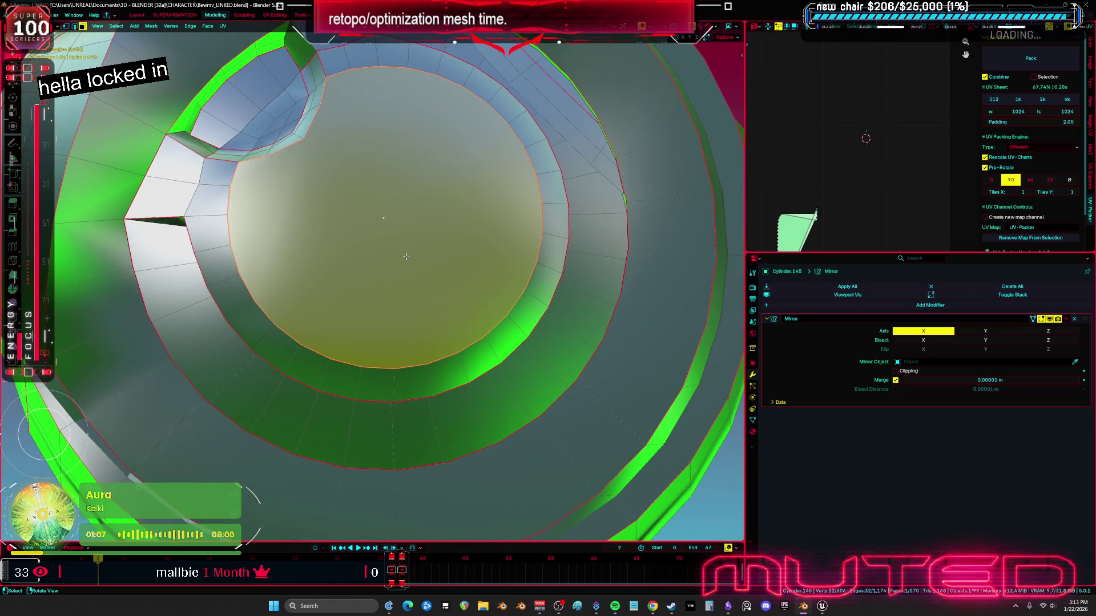
Triangulate the cap face and undo it, then connect two rim vertices with J
{"action": "right_click", "coordinate": [405, 257]}
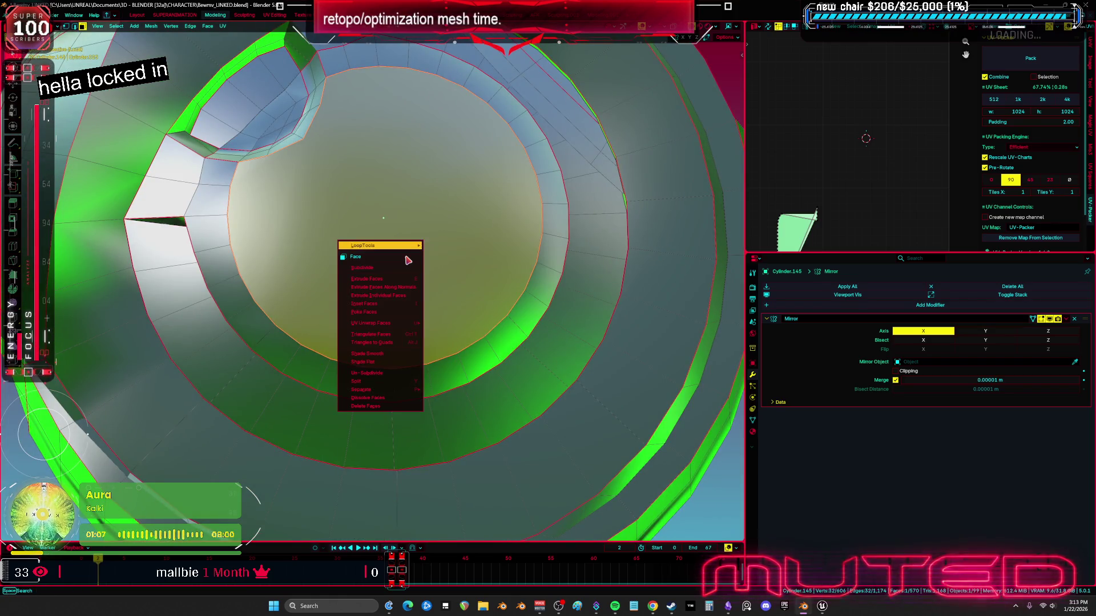
{"action": "left_click", "coordinate": [399, 334]}
{"action": "mouse_move", "coordinate": [399, 334]}
{"action": "middle_mouse_down"}
{"action": "mouse_move", "coordinate": [449, 306]}
{"action": "mouse_move", "coordinate": [377, 237]}
{"action": "middle_mouse_up"}
{"action": "key", "text": "ctrl+z"}
{"action": "key", "text": "alt+a"}
{"action": "mouse_move", "coordinate": [353, 201]}
{"action": "middle_mouse_down"}
{"action": "mouse_move", "coordinate": [492, 298]}
{"action": "mouse_move", "coordinate": [311, 150]}
{"action": "middle_mouse_up"}
{"action": "key", "text": "j"}
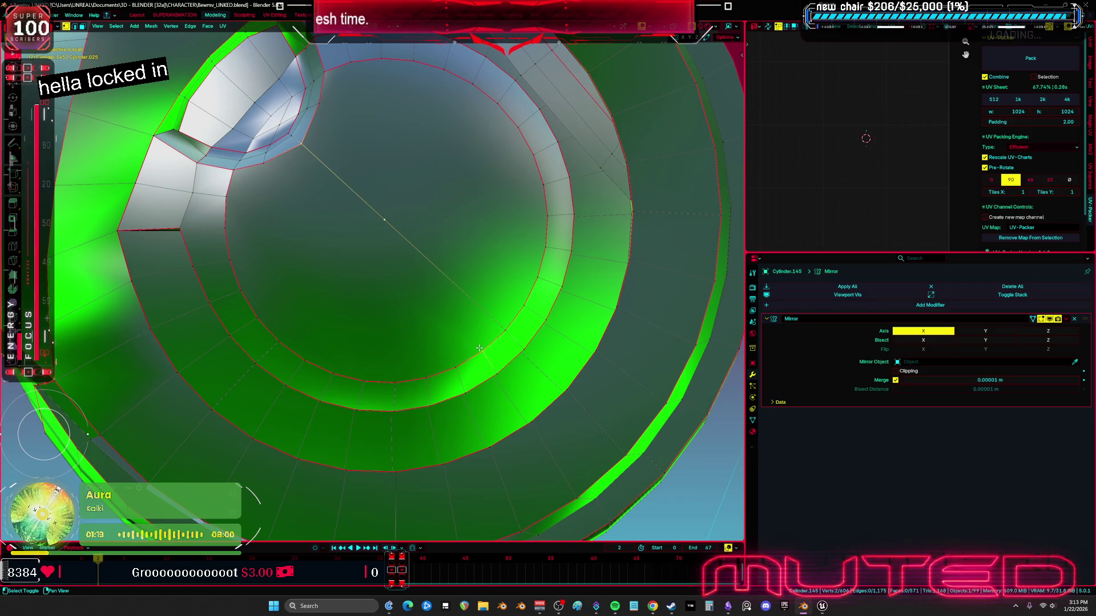
Join several more rim vertex pairs with J to cut the cap face into strips
{"action": "key", "text": "j"}
{"action": "left_click", "coordinate": [300, 145], "text": "shift"}
{"action": "key", "text": "j"}
{"action": "key", "text": "j"}
{"action": "left_click", "coordinate": [452, 373], "text": "shift"}
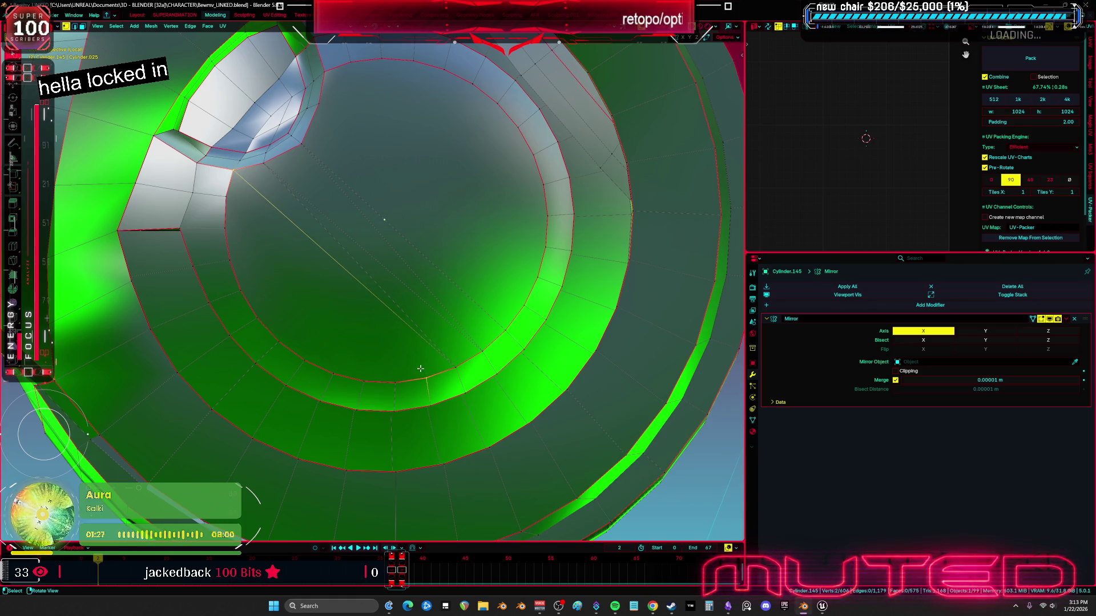
{"action": "key", "text": "j"}
{"action": "left_click", "coordinate": [227, 195], "text": "shift"}
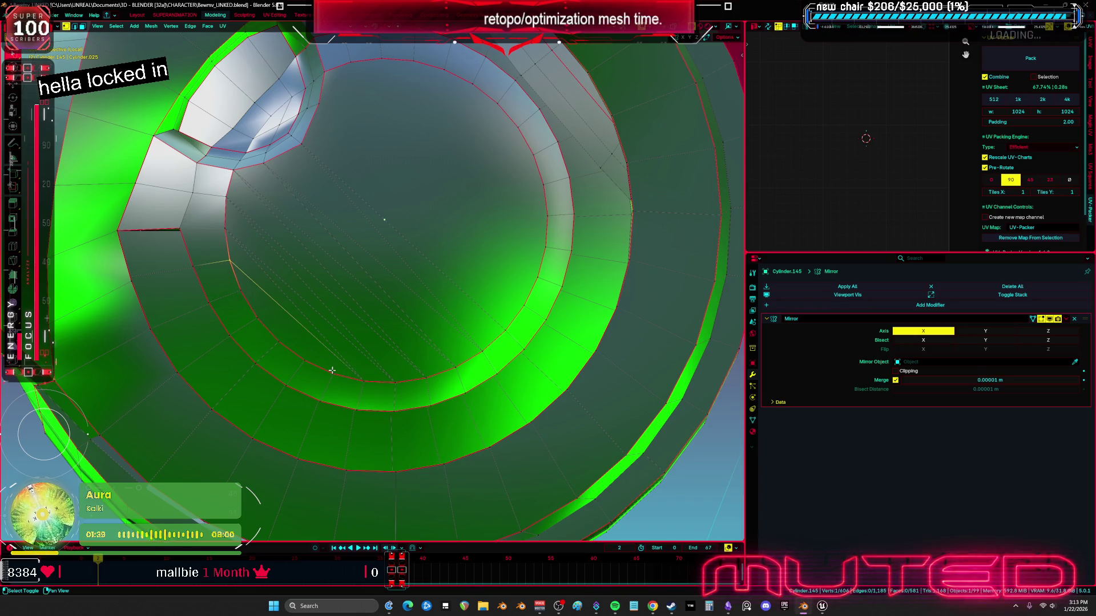
{"action": "left_click", "coordinate": [243, 293]}
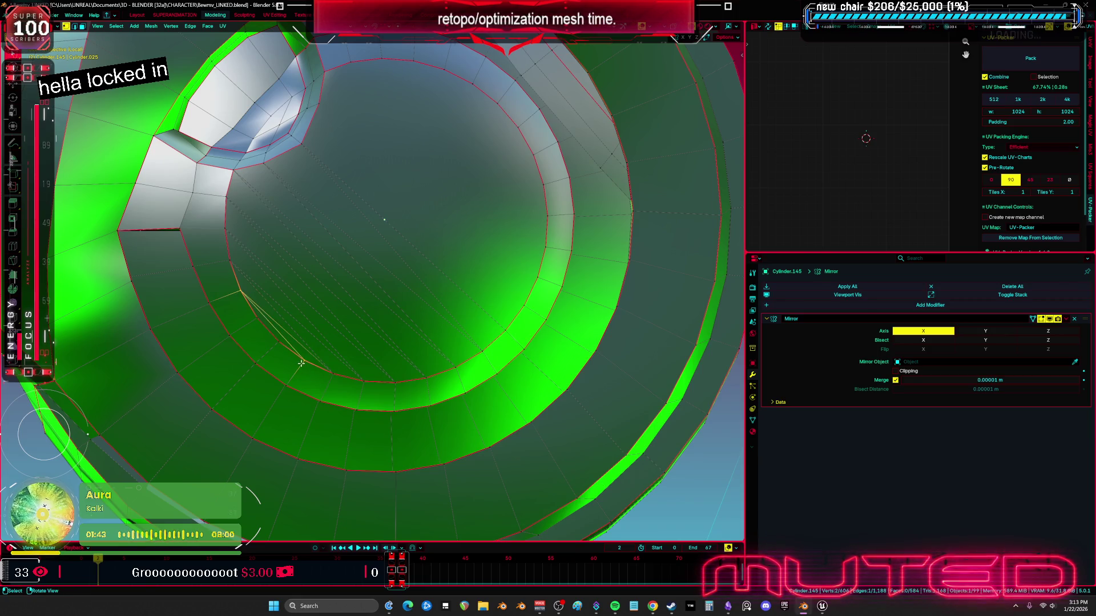
{"action": "key", "text": "j"}
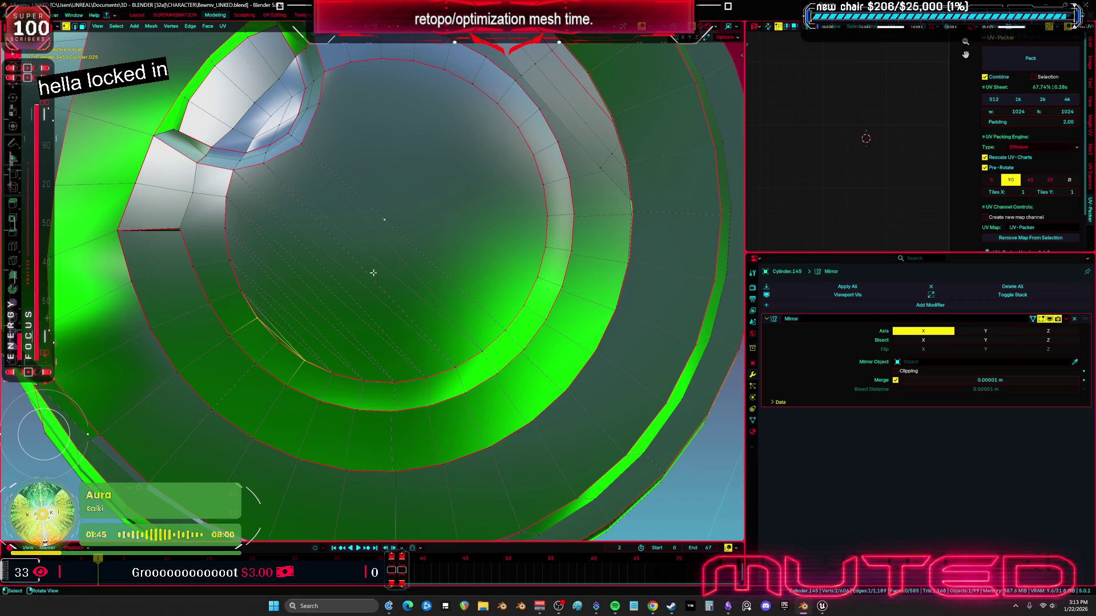
{"action": "middle_click_drag", "start_coordinate": [370, 274], "coordinate": [423, 311]}
{"action": "key", "text": "ctrl+l"}
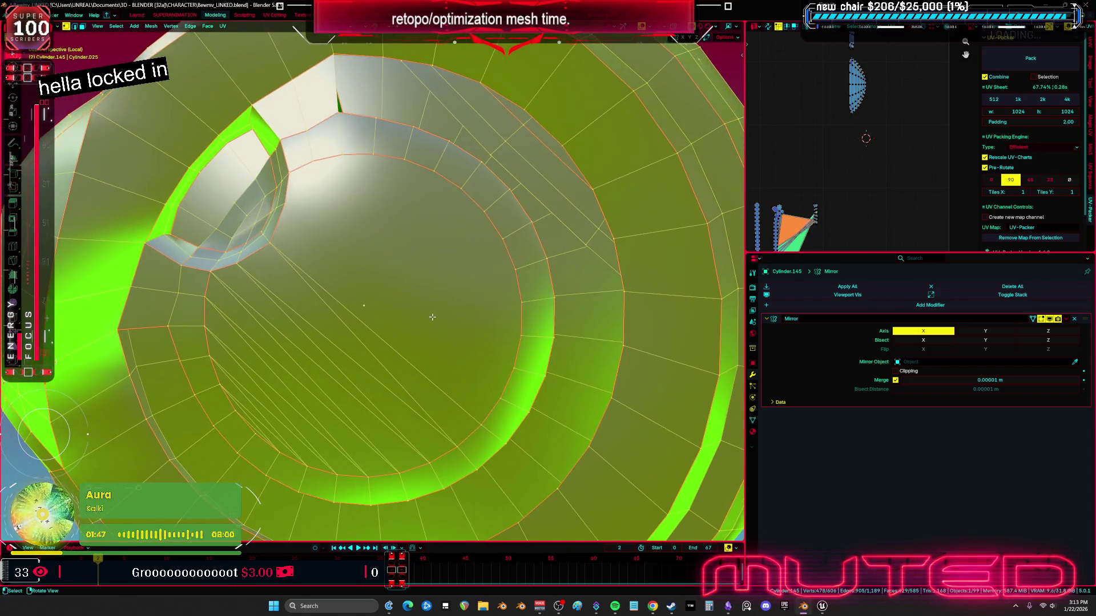
{"action": "left_click", "coordinate": [480, 418]}
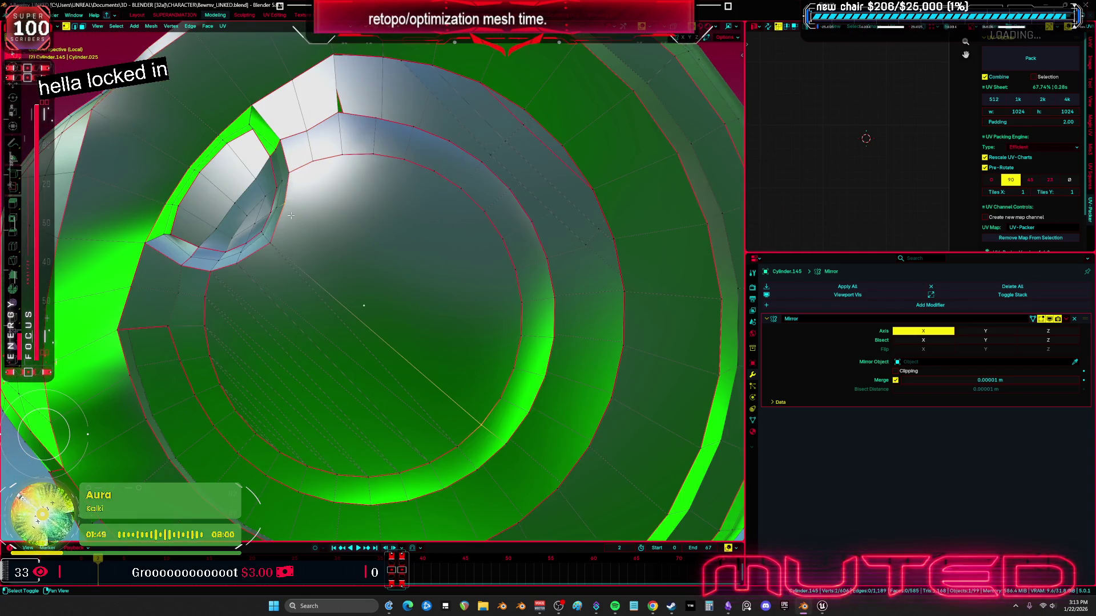
{"action": "key", "text": "j"}
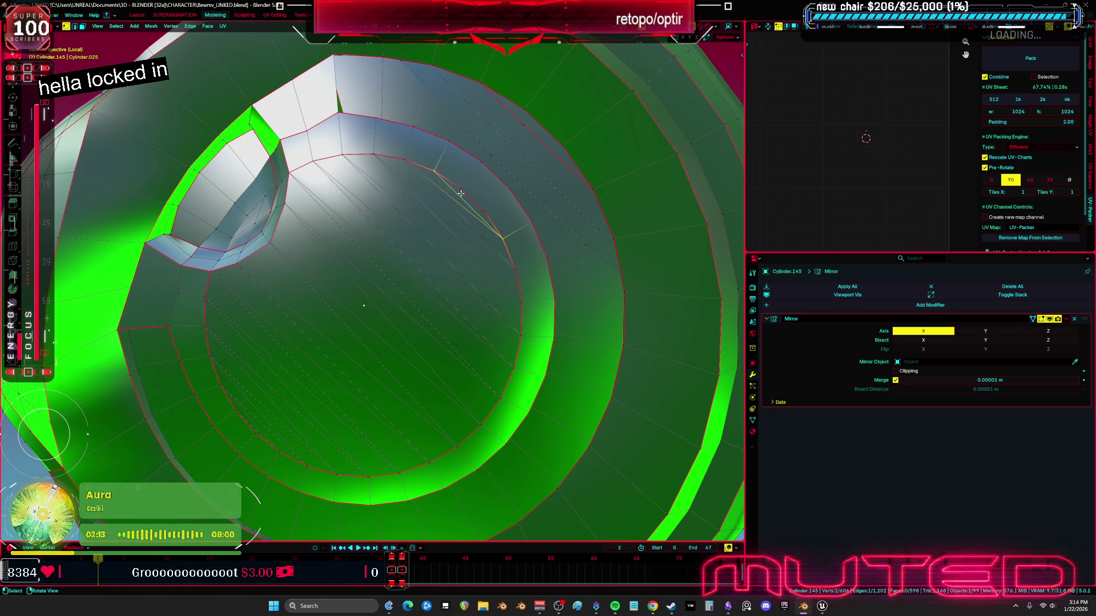
In Object Mode, add a 30° Smooth by Angle modifier via Shade Auto Smooth
{"action": "key", "text": "l"}
{"action": "scroll", "coordinate": [514, 257], "scroll_direction": "down", "scroll_amount": 10}
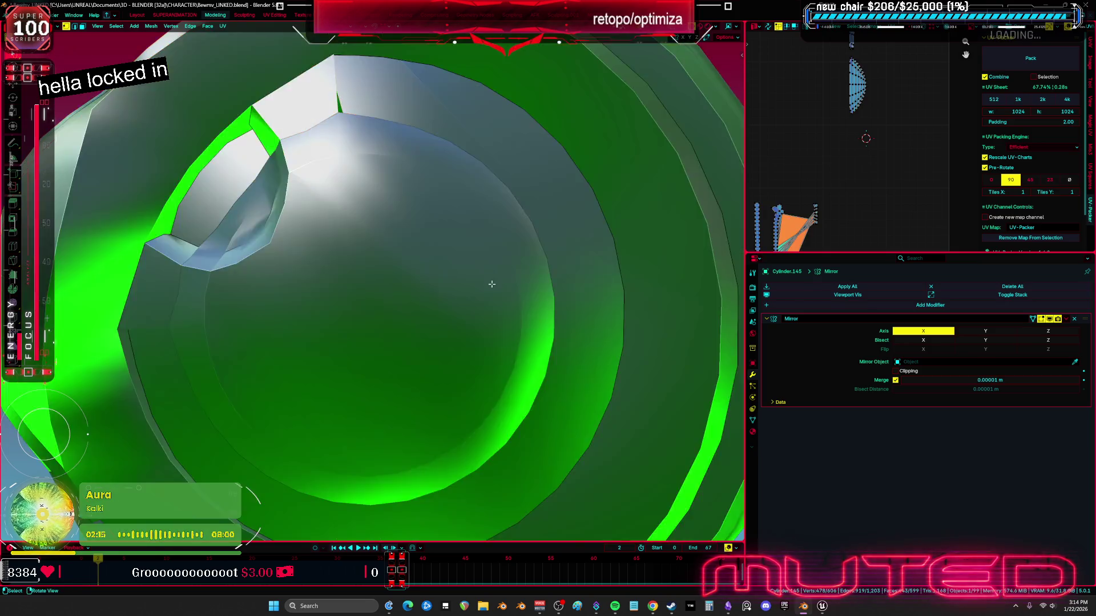
{"action": "key", "text": "Tab"}
{"action": "mouse_move", "coordinate": [435, 284]}
{"action": "middle_mouse_down"}
{"action": "mouse_move", "coordinate": [425, 268]}
{"action": "mouse_move", "coordinate": [521, 227]}
{"action": "mouse_move", "coordinate": [526, 195]}
{"action": "mouse_move", "coordinate": [626, 306]}
{"action": "mouse_move", "coordinate": [680, 276]}
{"action": "mouse_move", "coordinate": [377, 265]}
{"action": "mouse_move", "coordinate": [337, 215]}
{"action": "middle_mouse_up"}
{"action": "right_click", "coordinate": [428, 273]}
{"action": "left_click", "coordinate": [426, 265]}
{"action": "key", "text": "Tab"}
{"action": "scroll", "coordinate": [377, 266], "scroll_direction": "up", "scroll_amount": 4}
{"action": "scroll", "coordinate": [377, 265], "scroll_direction": "up", "scroll_amount": 4}
{"action": "key", "text": "Tab"}
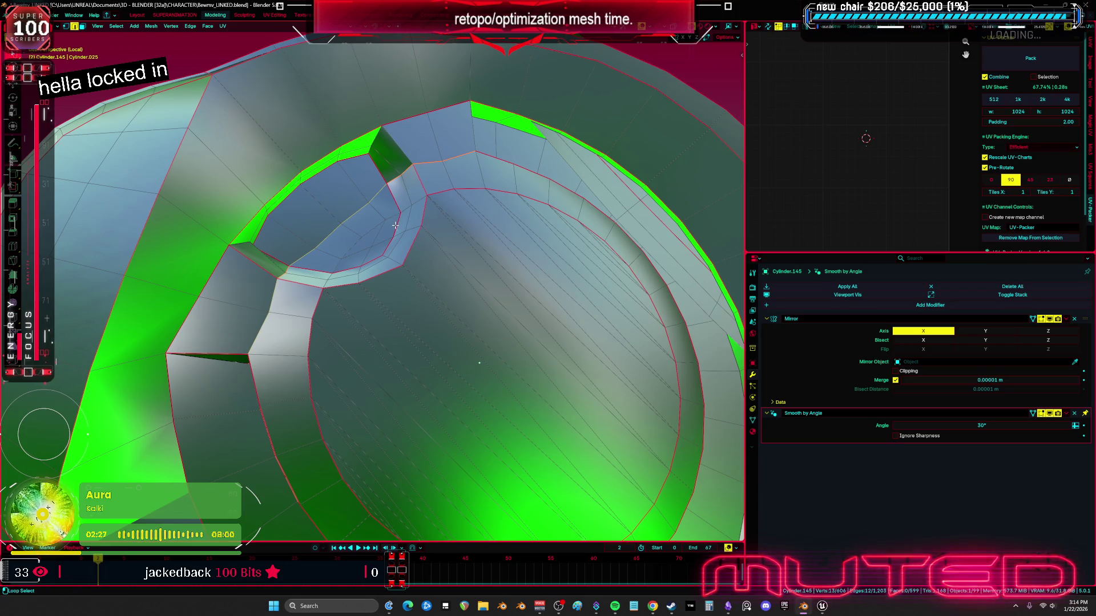
Mark the selected edges of the joint cap as sharp
{"action": "right_click", "coordinate": [416, 286]}
{"action": "left_click", "coordinate": [419, 457]}
{"action": "middle_click_drag", "start_coordinate": [418, 457], "coordinate": [348, 280]}
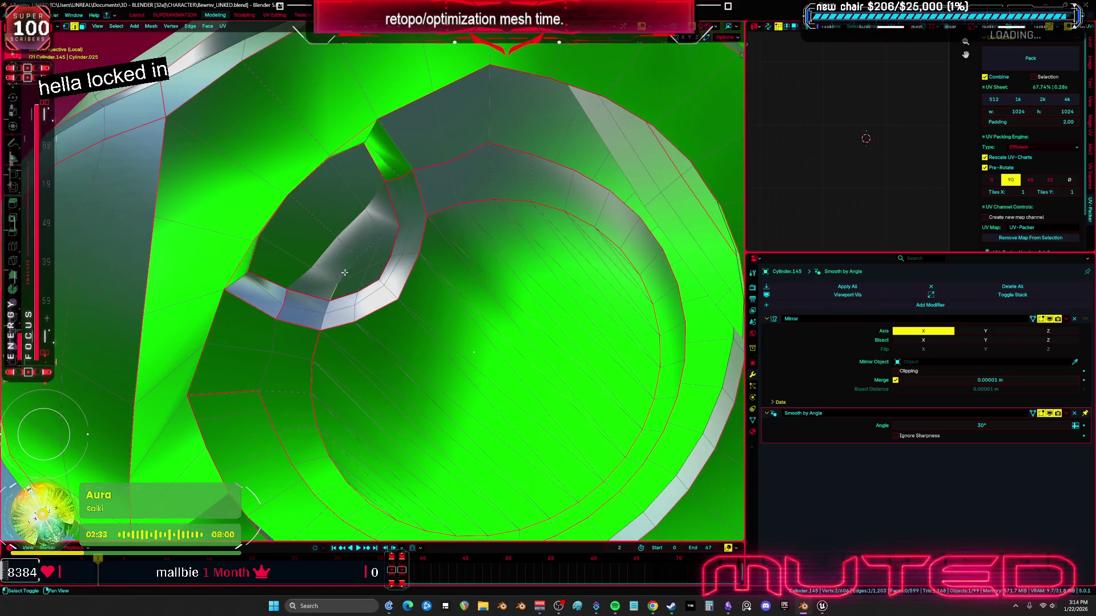
{"action": "right_click", "coordinate": [391, 234]}
{"action": "left_click", "coordinate": [392, 234]}
{"action": "mouse_move", "coordinate": [394, 239]}
{"action": "middle_mouse_down"}
{"action": "mouse_move", "coordinate": [448, 324]}
{"action": "mouse_move", "coordinate": [452, 310]}
{"action": "mouse_move", "coordinate": [524, 278]}
{"action": "middle_mouse_up"}
{"action": "scroll", "coordinate": [448, 325], "scroll_direction": "down", "scroll_amount": 5}
Apply the Smooth by Angle modifier and remove the custom_normal attribute
{"action": "key", "text": "Tab"}
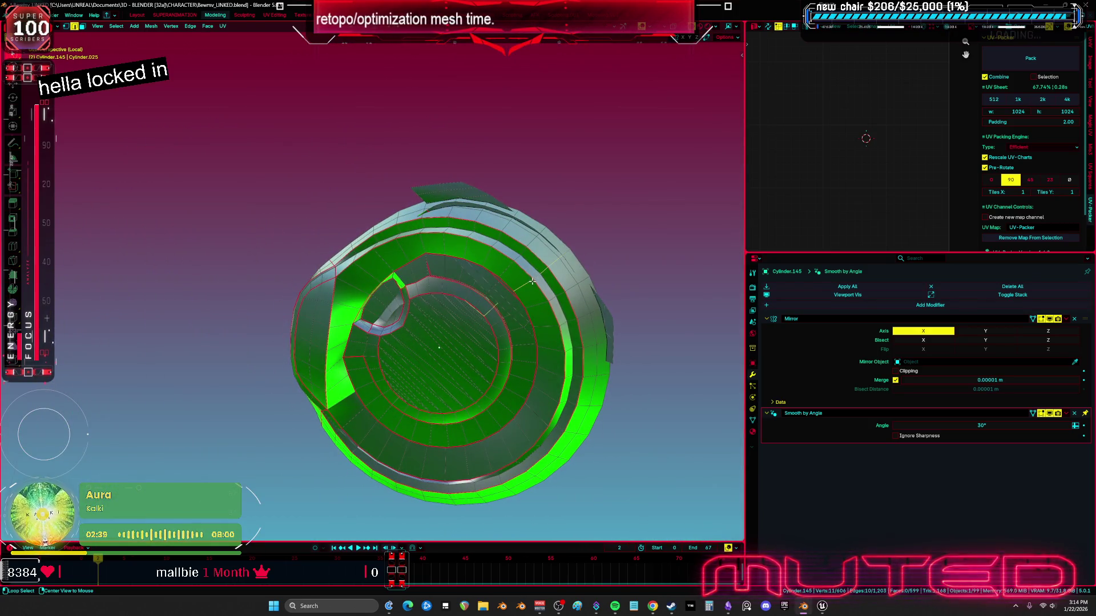
{"action": "key", "text": "ctrl+l"}
{"action": "key", "text": "Tab"}
{"action": "middle_click_drag", "start_coordinate": [423, 292], "coordinate": [356, 310]}
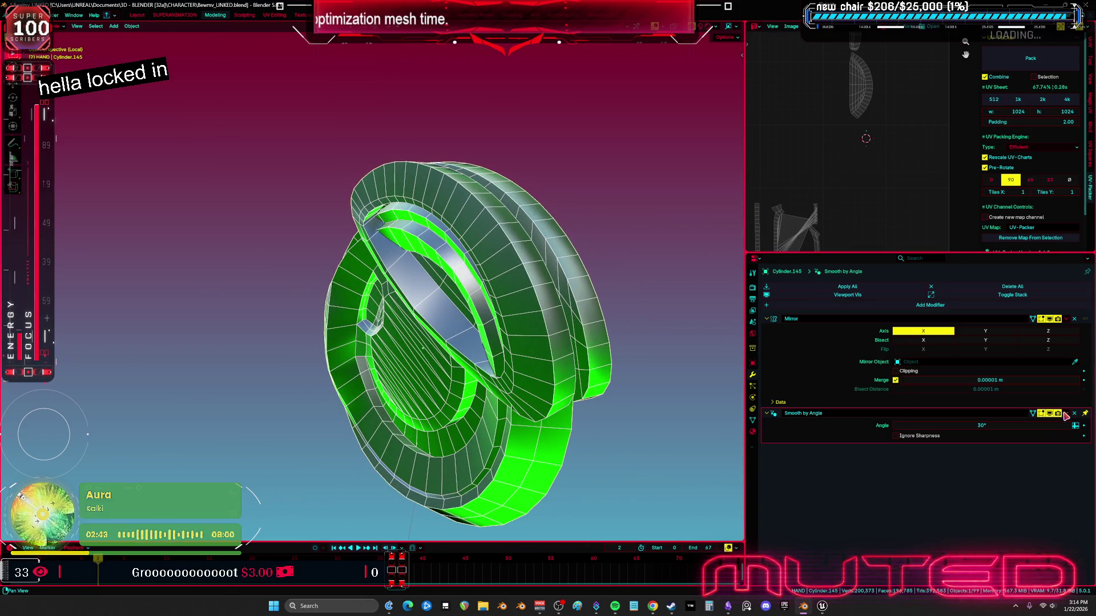
{"action": "left_click", "coordinate": [1019, 423]}
{"action": "left_click", "coordinate": [753, 420]}
{"action": "left_click", "coordinate": [753, 431]}
{"action": "left_click", "coordinate": [753, 421]}
{"action": "scroll", "coordinate": [820, 477], "scroll_direction": "down", "scroll_amount": 6}
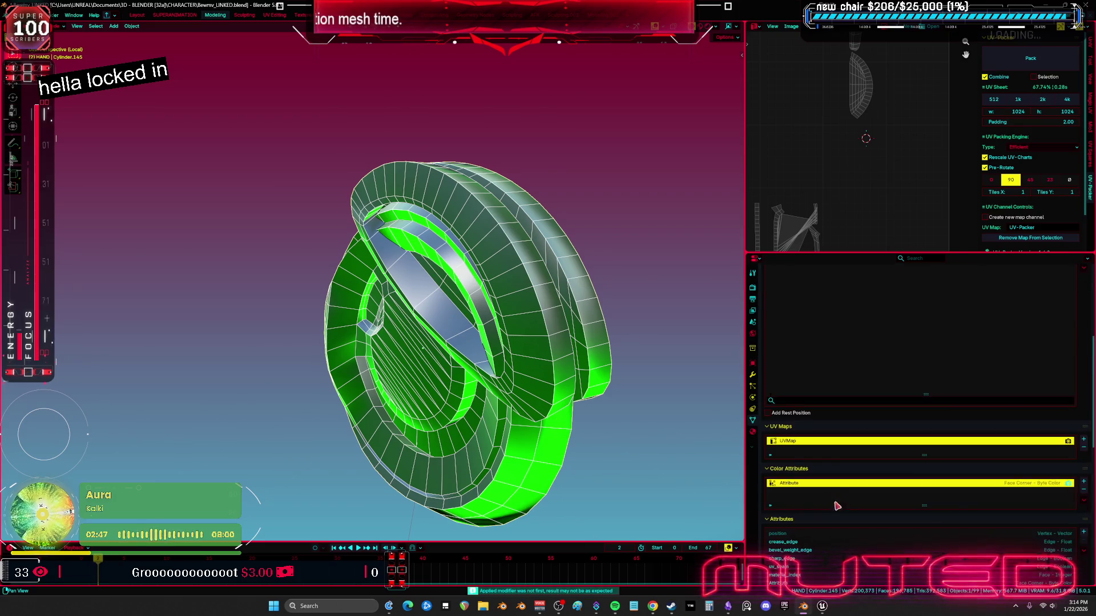
{"action": "scroll", "coordinate": [841, 504], "scroll_direction": "down", "scroll_amount": 5}
{"action": "left_click", "coordinate": [1083, 438]}
Slide a rim vertex along its edge, then select the outer ring and a vertex
{"action": "mouse_move", "coordinate": [457, 402]}
{"action": "middle_mouse_down"}
{"action": "mouse_move", "coordinate": [457, 379]}
{"action": "mouse_move", "coordinate": [459, 391]}
{"action": "mouse_move", "coordinate": [474, 386]}
{"action": "mouse_move", "coordinate": [455, 391]}
{"action": "mouse_move", "coordinate": [429, 432]}
{"action": "mouse_move", "coordinate": [414, 425]}
{"action": "mouse_move", "coordinate": [456, 395]}
{"action": "mouse_move", "coordinate": [456, 377]}
{"action": "mouse_move", "coordinate": [415, 366]}
{"action": "mouse_move", "coordinate": [406, 313]}
{"action": "mouse_move", "coordinate": [289, 264]}
{"action": "mouse_move", "coordinate": [217, 328]}
{"action": "middle_mouse_up"}
{"action": "right_click", "coordinate": [472, 380]}
{"action": "middle_click_drag", "start_coordinate": [367, 355], "coordinate": [403, 335]}
{"action": "key", "text": "Tab"}
{"action": "key", "text": "shift+v"}
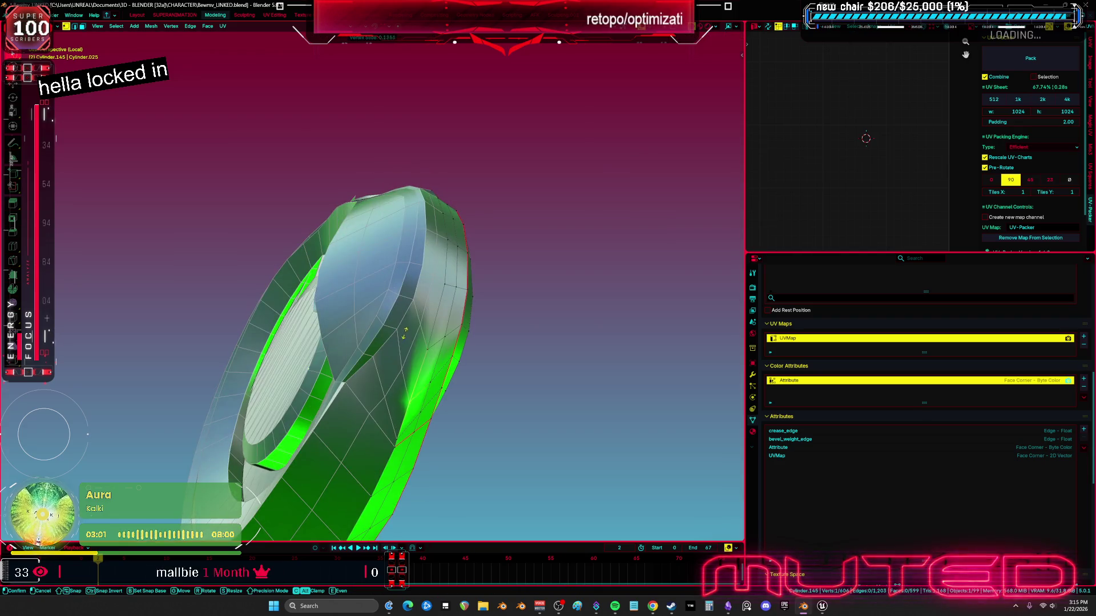
{"action": "key", "text": "g"}
{"action": "key", "text": "Escape"}
{"action": "key", "text": "ctrl+l"}
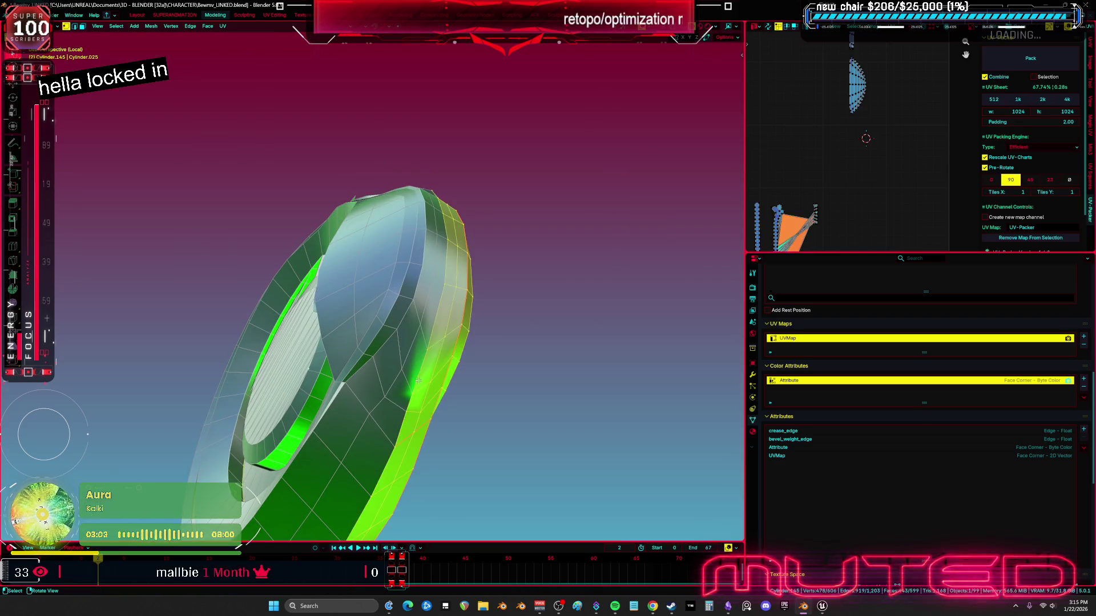
{"action": "middle_click_drag", "start_coordinate": [389, 392], "coordinate": [301, 390]}
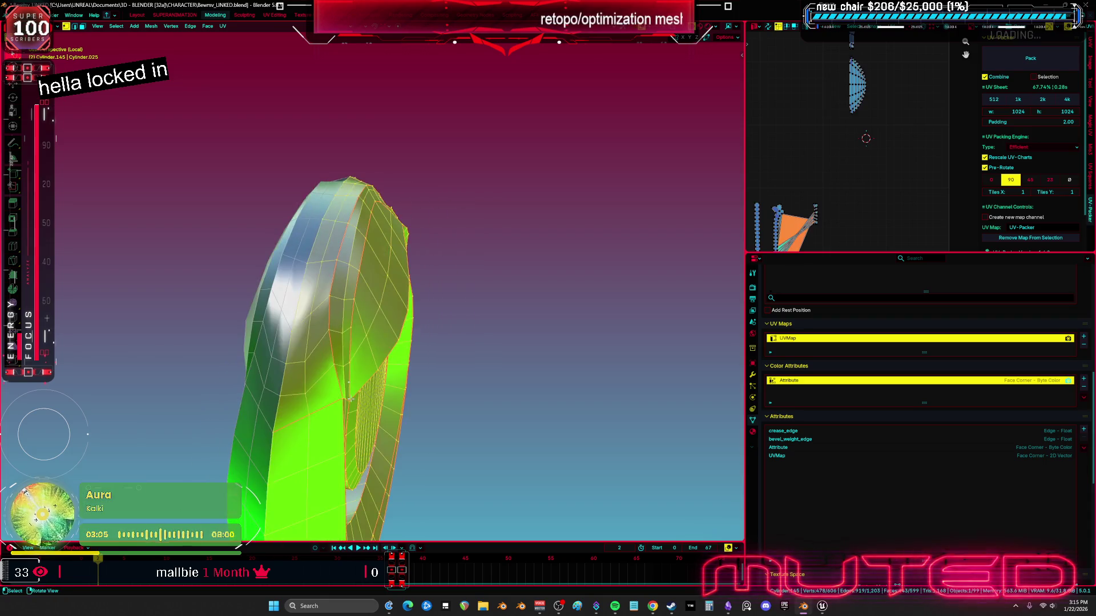
{"action": "left_click", "coordinate": [301, 390]}
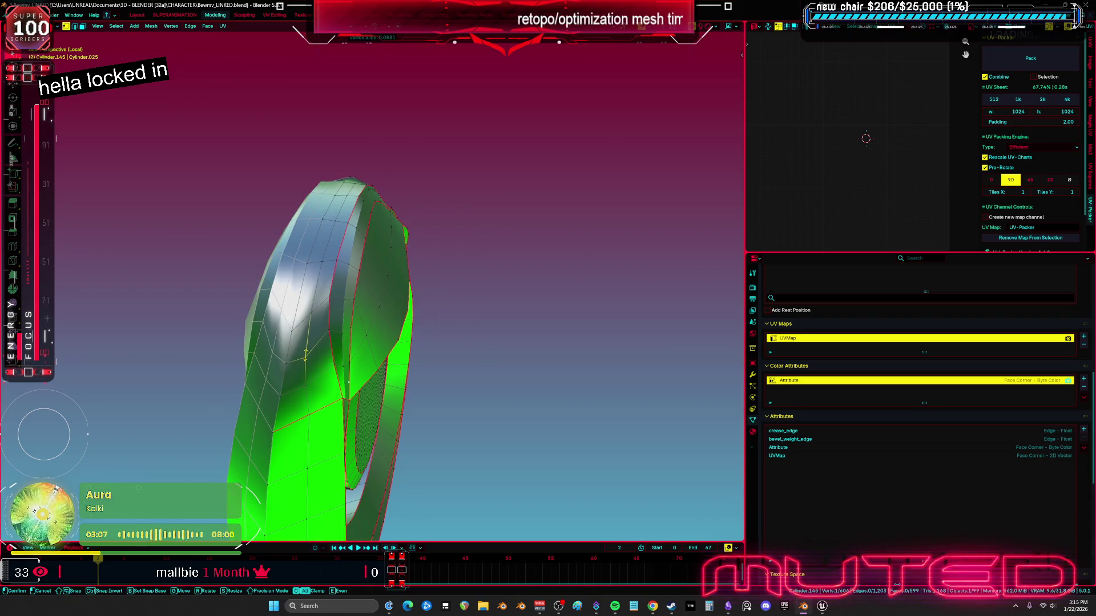
Move the outer ring's vertices along X, then delete the unwanted vertices
{"action": "key", "text": "ctrl+l"}
{"action": "middle_click_drag", "start_coordinate": [305, 358], "coordinate": [348, 392]}
{"action": "mouse_move", "coordinate": [372, 333]}
{"action": "middle_mouse_down"}
{"action": "mouse_move", "coordinate": [251, 237]}
{"action": "mouse_move", "coordinate": [468, 295]}
{"action": "mouse_move", "coordinate": [343, 213]}
{"action": "mouse_move", "coordinate": [319, 220]}
{"action": "middle_mouse_up"}
{"action": "key", "text": "z"}
{"action": "key", "text": "g"}
{"action": "key", "text": "x"}
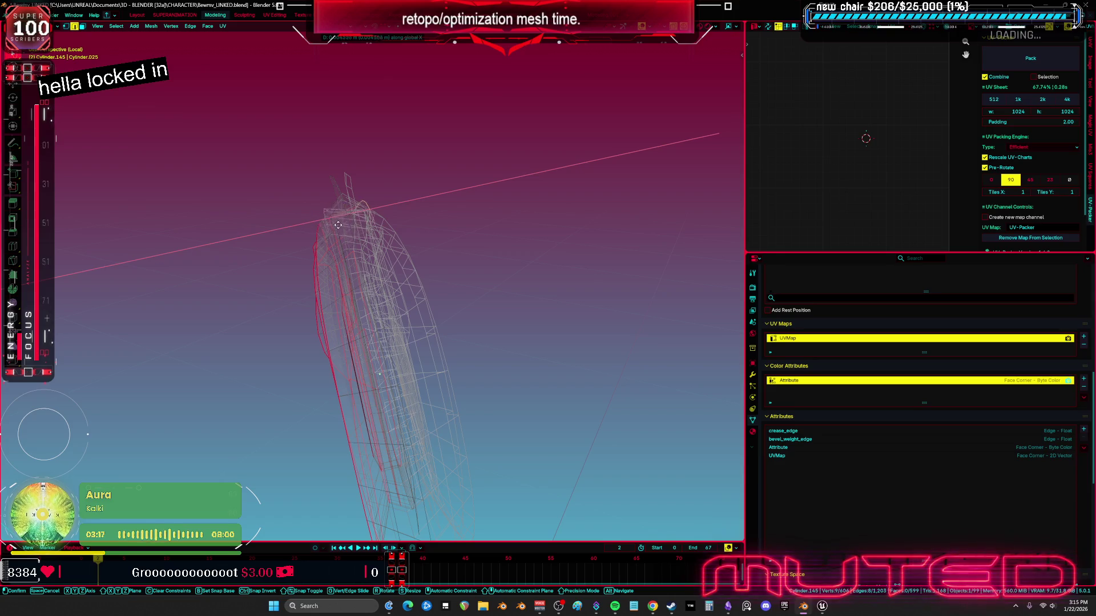
{"action": "left_click", "coordinate": [287, 238]}
{"action": "key", "text": "z"}
{"action": "left_click", "coordinate": [433, 227]}
{"action": "middle_click_drag", "start_coordinate": [433, 228], "coordinate": [506, 202]}
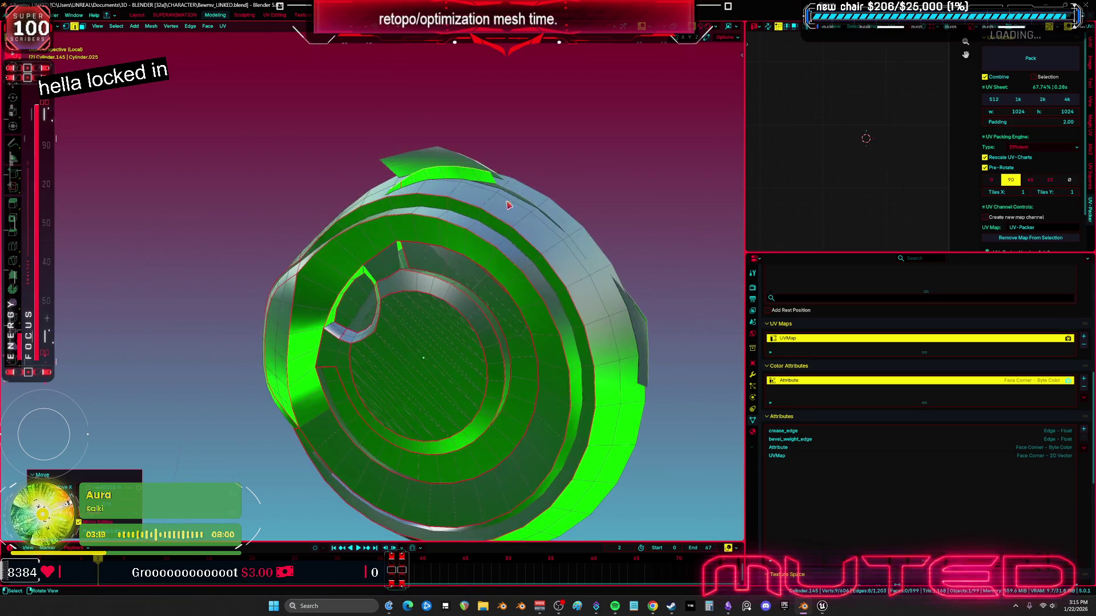
{"action": "left_click", "coordinate": [497, 190]}
Check the simplified ring in wireframe and solid views, then leave Edit Mode
{"action": "key", "text": "shift+z"}
{"action": "mouse_move", "coordinate": [434, 240]}
{"action": "middle_mouse_down"}
{"action": "mouse_move", "coordinate": [354, 219]}
{"action": "mouse_move", "coordinate": [335, 229]}
{"action": "mouse_move", "coordinate": [395, 162]}
{"action": "middle_mouse_up"}
{"action": "left_click", "coordinate": [395, 157], "text": "alt"}
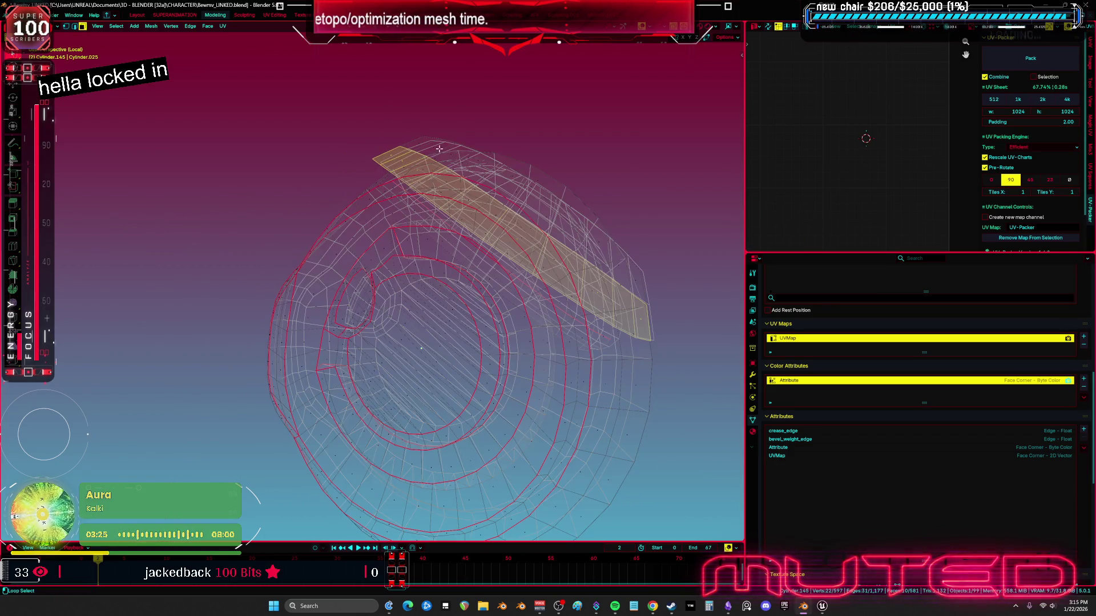
{"action": "key", "text": "shift+z"}
{"action": "mouse_move", "coordinate": [473, 177]}
{"action": "middle_mouse_down"}
{"action": "mouse_move", "coordinate": [554, 197]}
{"action": "mouse_move", "coordinate": [361, 239]}
{"action": "middle_mouse_up"}
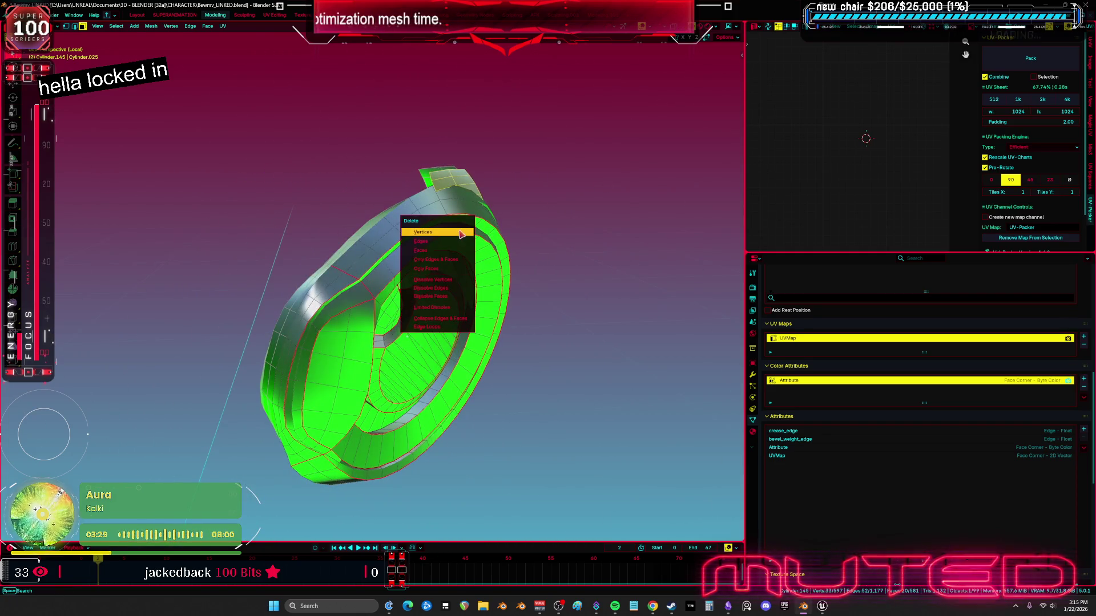
{"action": "mouse_move", "coordinate": [568, 253]}
{"action": "middle_mouse_down"}
{"action": "mouse_move", "coordinate": [452, 246]}
{"action": "mouse_move", "coordinate": [626, 262]}
{"action": "mouse_move", "coordinate": [445, 319]}
{"action": "mouse_move", "coordinate": [525, 339]}
{"action": "middle_mouse_up"}
{"action": "key", "text": "a"}
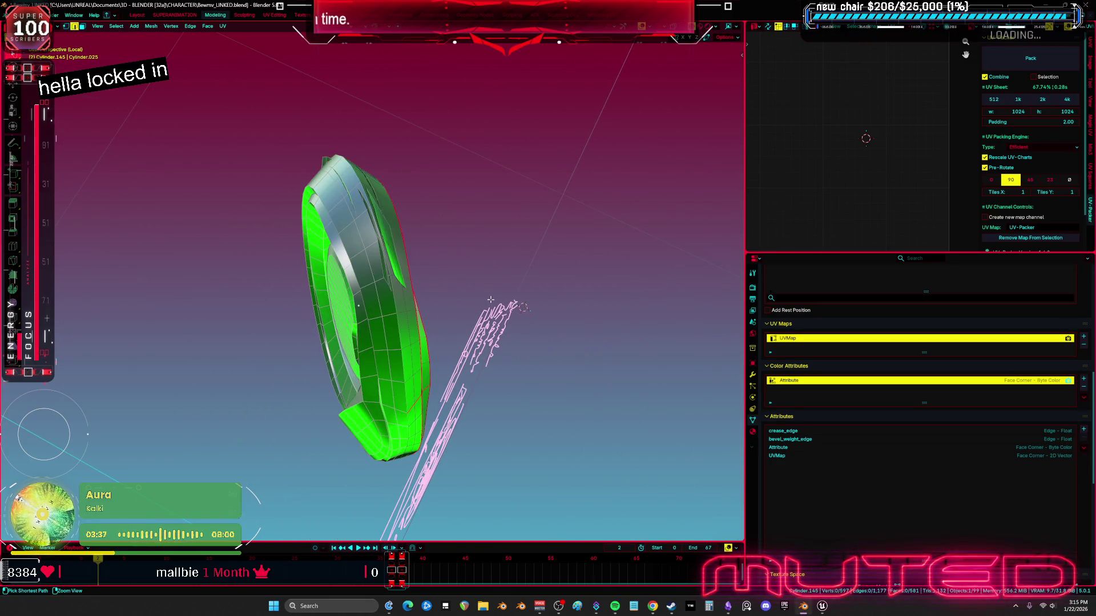
{"action": "mouse_move", "coordinate": [531, 269]}
{"action": "middle_mouse_down"}
{"action": "mouse_move", "coordinate": [469, 252]}
{"action": "mouse_move", "coordinate": [486, 290]}
{"action": "mouse_move", "coordinate": [428, 312]}
{"action": "mouse_move", "coordinate": [466, 262]}
{"action": "middle_mouse_up"}
{"action": "key", "text": "alt+a"}
{"action": "key", "text": "Tab"}
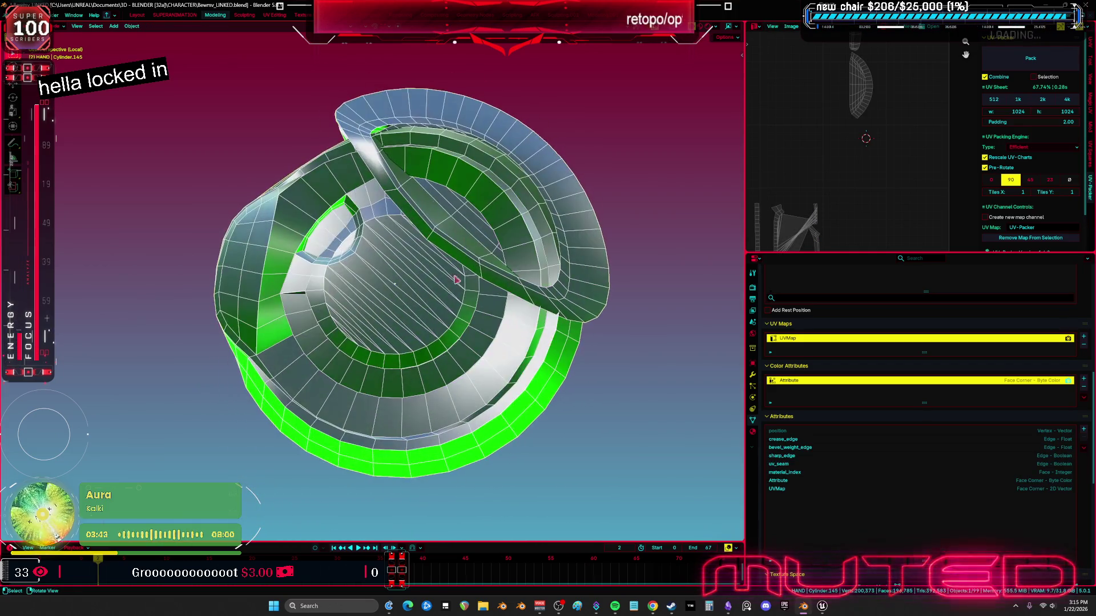
Shade the ring cap smooth and apply its Smooth by Angle modifier
{"action": "right_click", "coordinate": [431, 330]}
{"action": "left_click", "coordinate": [450, 322]}
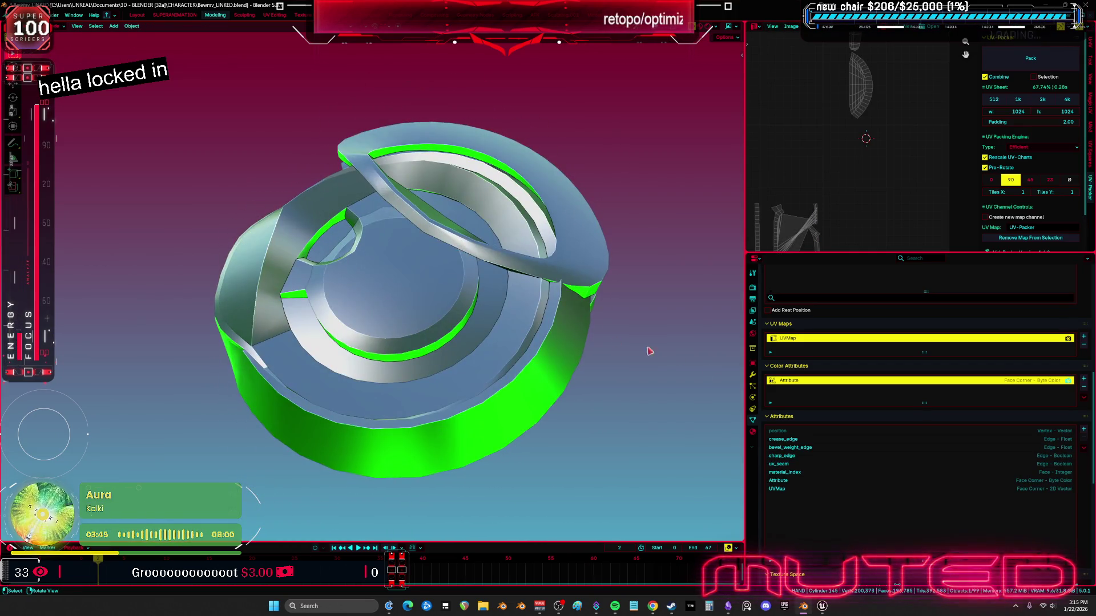
{"action": "left_click", "coordinate": [752, 374]}
{"action": "left_click", "coordinate": [1065, 413]}
{"action": "left_click", "coordinate": [1027, 423]}
{"action": "mouse_move", "coordinate": [525, 331]}
{"action": "middle_mouse_down"}
{"action": "mouse_move", "coordinate": [558, 350]}
{"action": "mouse_move", "coordinate": [405, 349]}
{"action": "mouse_move", "coordinate": [415, 323]}
{"action": "middle_mouse_up"}
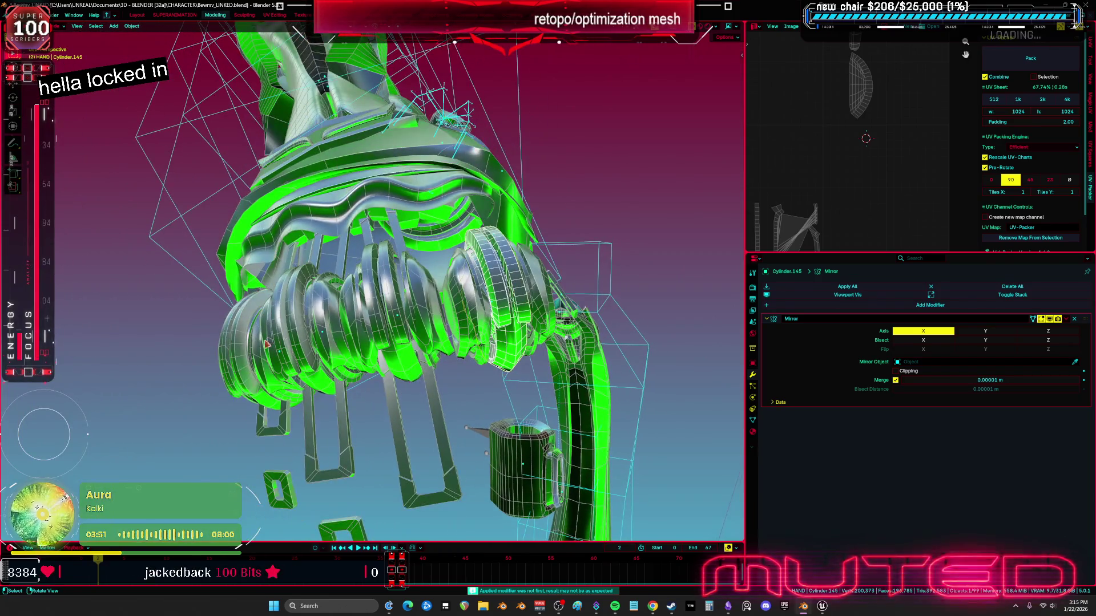
Select the finger joint caps with ring cap Cylinder.145 active and link its data to them
{"action": "left_click", "coordinate": [278, 340], "text": "shift"}
{"action": "middle_click_drag", "start_coordinate": [455, 294], "coordinate": [469, 213]}
{"action": "left_click", "coordinate": [375, 380], "text": "shift"}
{"action": "middle_click_drag", "start_coordinate": [365, 379], "coordinate": [365, 363]}
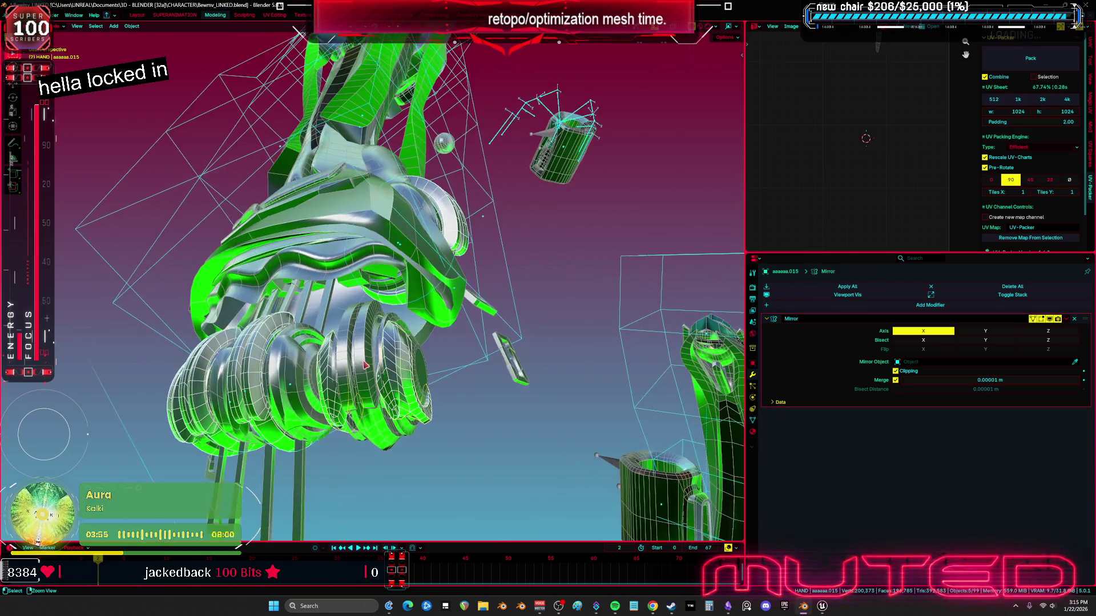
{"action": "left_click", "coordinate": [132, 26]}
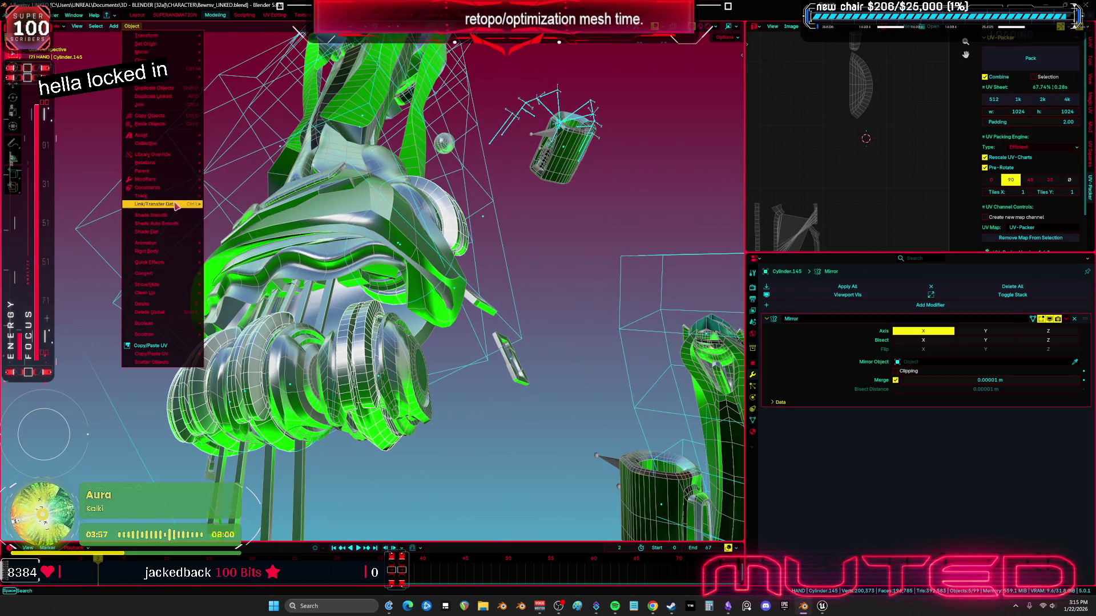
{"action": "mouse_move", "coordinate": [195, 207]}
{"action": "left_click", "coordinate": [236, 215]}
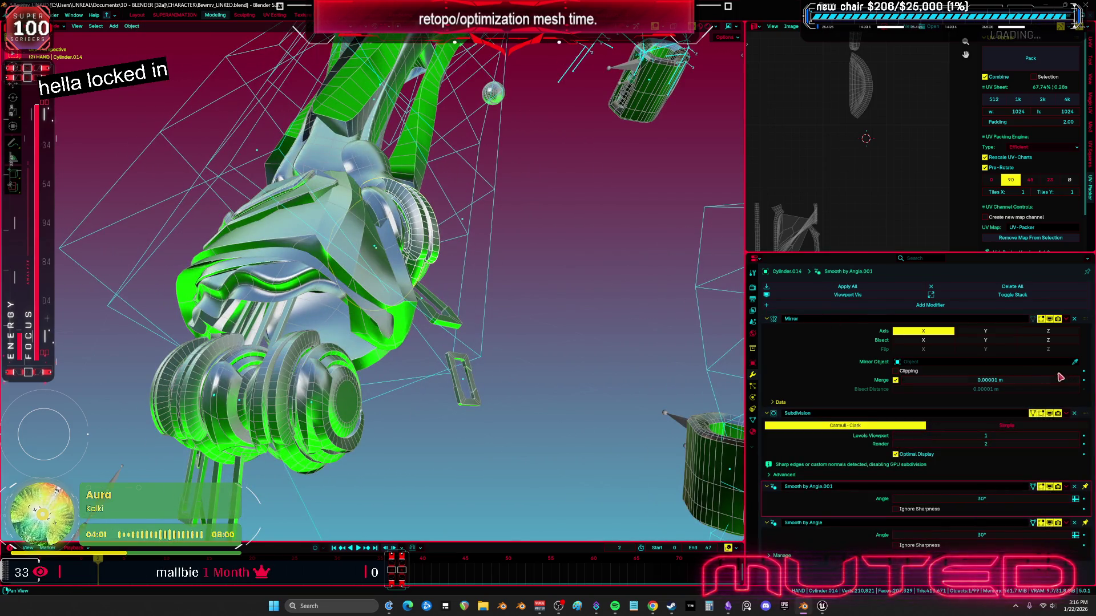
Remove the Subdivision and Smooth by Angle modifiers from caps Cylinder.034 and Cylinder.027
{"action": "left_click", "coordinate": [1074, 413]}
{"action": "left_click", "coordinate": [1074, 413]}
{"action": "left_click", "coordinate": [1074, 414]}
{"action": "key", "text": "h"}
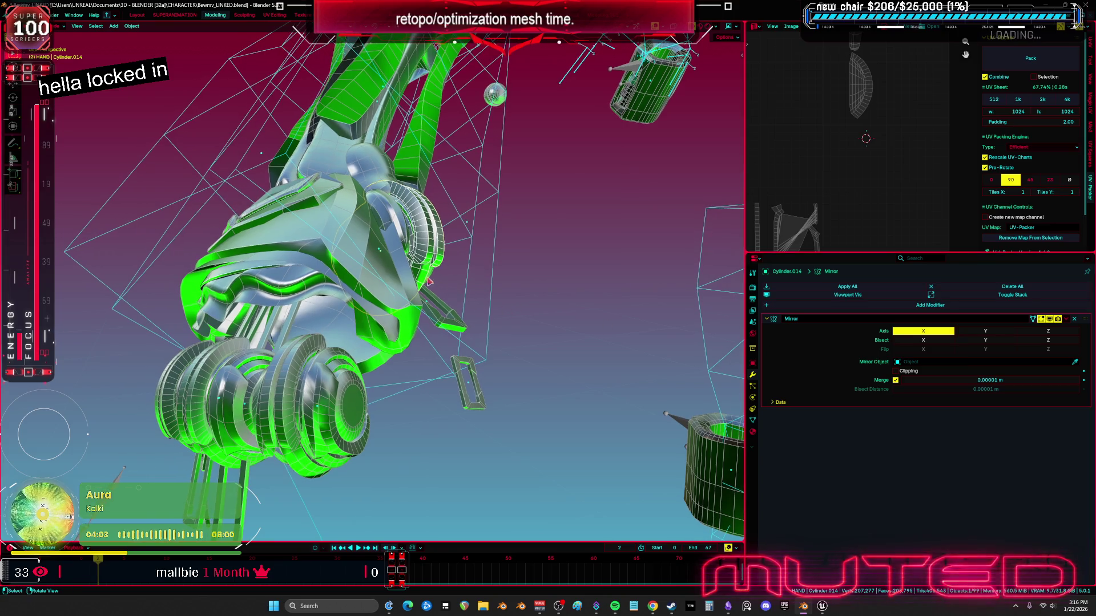
{"action": "mouse_move", "coordinate": [319, 296]}
{"action": "middle_mouse_down"}
{"action": "mouse_move", "coordinate": [363, 343]}
{"action": "mouse_move", "coordinate": [432, 321]}
{"action": "middle_mouse_up"}
{"action": "left_click", "coordinate": [363, 343]}
{"action": "left_click", "coordinate": [1074, 414]}
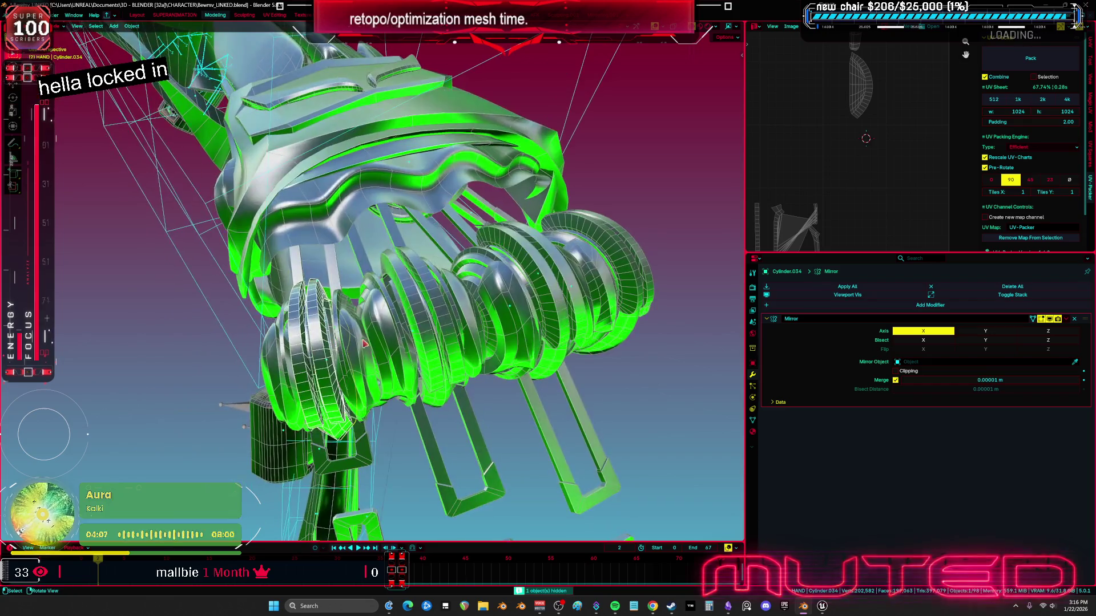
{"action": "left_click", "coordinate": [432, 321]}
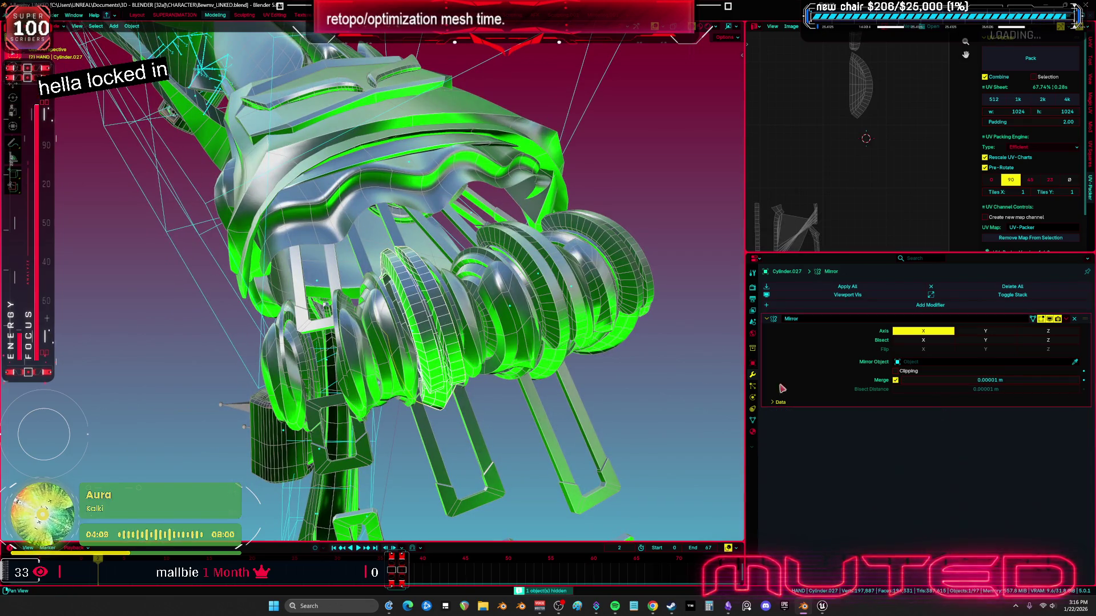
{"action": "left_click", "coordinate": [1073, 414]}
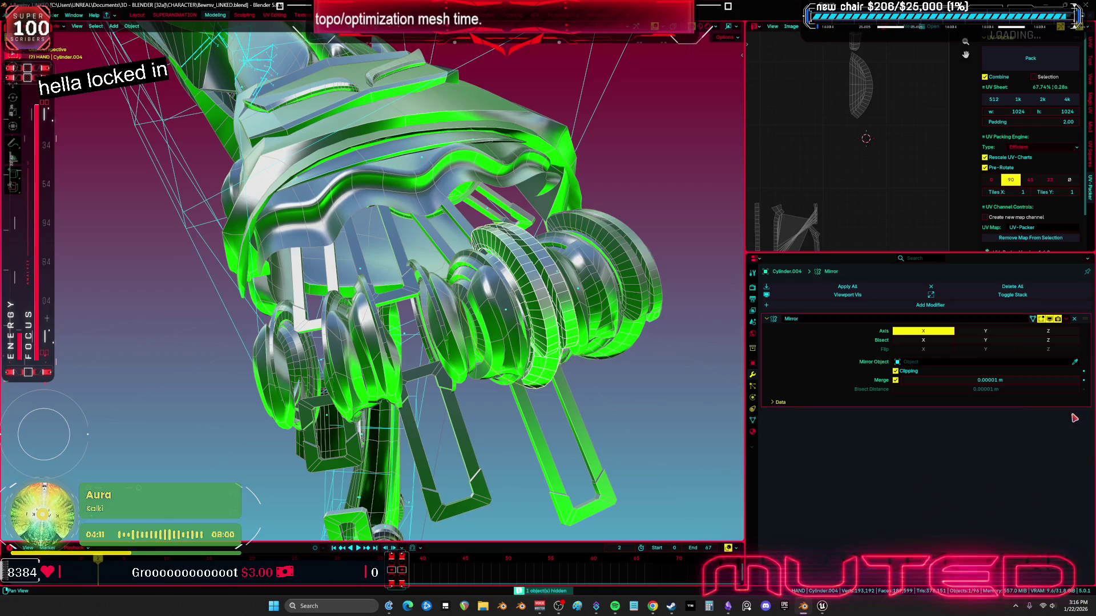
Isolate the two hand shards in local view and enter Edit Mode on them
{"action": "mouse_move", "coordinate": [514, 285]}
{"action": "middle_mouse_down"}
{"action": "mouse_move", "coordinate": [571, 274]}
{"action": "mouse_move", "coordinate": [612, 290]}
{"action": "mouse_move", "coordinate": [639, 285]}
{"action": "mouse_move", "coordinate": [501, 272]}
{"action": "middle_mouse_up"}
{"action": "left_click", "coordinate": [560, 280]}
{"action": "left_click", "coordinate": [505, 277]}
{"action": "key", "text": "slash"}
{"action": "mouse_move", "coordinate": [590, 313]}
{"action": "middle_mouse_down"}
{"action": "mouse_move", "coordinate": [442, 232]}
{"action": "mouse_move", "coordinate": [526, 284]}
{"action": "mouse_move", "coordinate": [483, 275]}
{"action": "middle_mouse_up"}
{"action": "key", "text": "Tab"}
Slide an edge loop's vertices on the shard, relax the loop, and mark its edges sharp
{"action": "key", "text": "alt+z"}
{"action": "key", "text": "alt+z"}
{"action": "key", "text": "alt+z"}
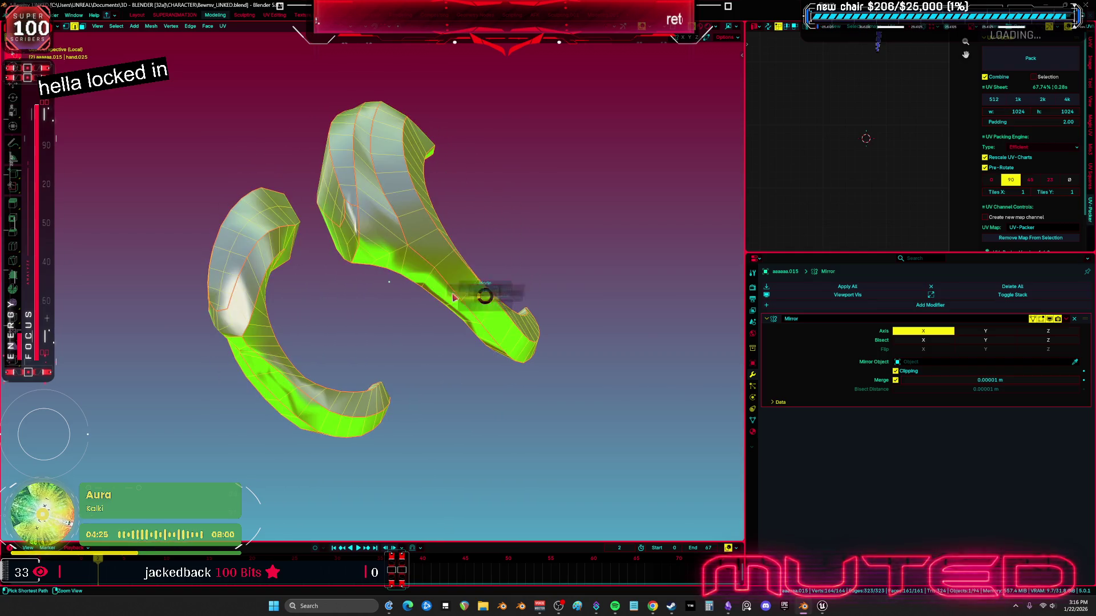
{"action": "mouse_move", "coordinate": [445, 252]}
{"action": "middle_mouse_down"}
{"action": "mouse_move", "coordinate": [400, 287]}
{"action": "mouse_move", "coordinate": [425, 264]}
{"action": "mouse_move", "coordinate": [405, 262]}
{"action": "mouse_move", "coordinate": [422, 262]}
{"action": "middle_mouse_up"}
{"action": "left_click", "coordinate": [407, 279]}
{"action": "left_click", "coordinate": [386, 263]}
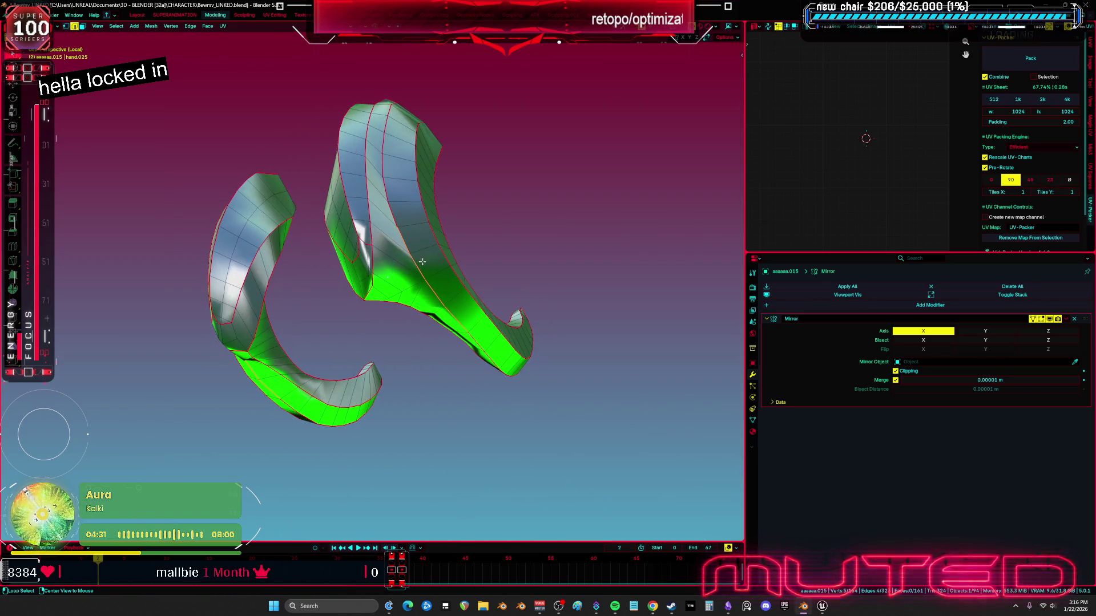
{"action": "right_click", "coordinate": [433, 297]}
{"action": "left_click", "coordinate": [429, 472]}
Relax more shard edges, change their edge shading, and return to Object Mode
{"action": "mouse_move", "coordinate": [428, 472]}
{"action": "middle_mouse_down"}
{"action": "mouse_move", "coordinate": [435, 342]}
{"action": "mouse_move", "coordinate": [379, 303]}
{"action": "mouse_move", "coordinate": [361, 233]}
{"action": "mouse_move", "coordinate": [421, 124]}
{"action": "mouse_move", "coordinate": [438, 173]}
{"action": "middle_mouse_up"}
{"action": "left_click", "coordinate": [444, 241]}
{"action": "right_click", "coordinate": [439, 264]}
{"action": "left_click", "coordinate": [439, 264]}
{"action": "mouse_move", "coordinate": [440, 264]}
{"action": "middle_mouse_down"}
{"action": "mouse_move", "coordinate": [440, 289]}
{"action": "mouse_move", "coordinate": [463, 314]}
{"action": "middle_mouse_up"}
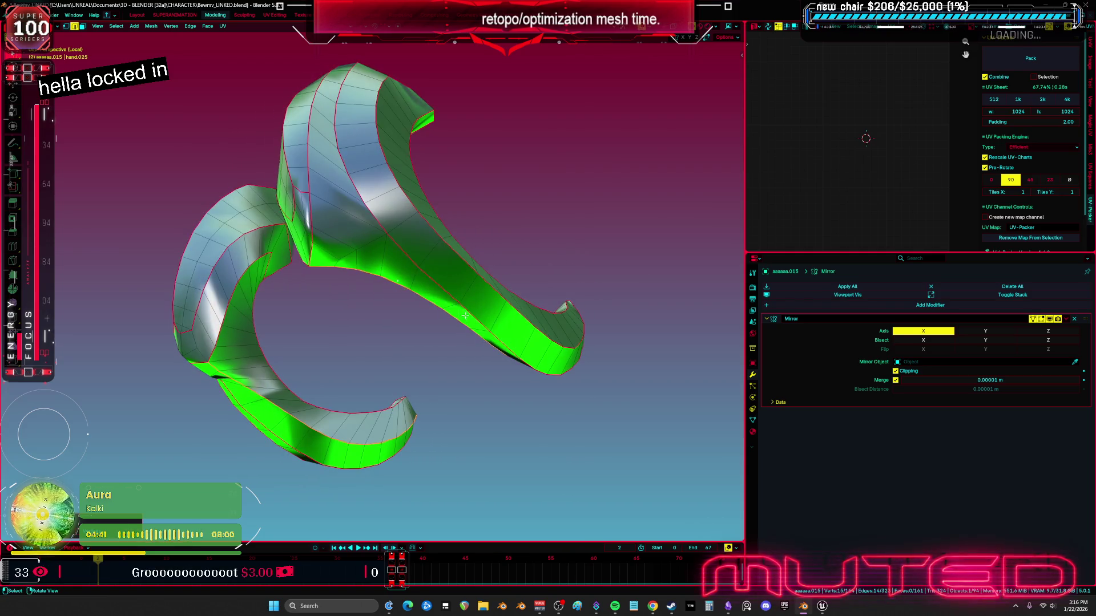
{"action": "right_click", "coordinate": [502, 317]}
{"action": "left_click", "coordinate": [498, 317]}
{"action": "mouse_move", "coordinate": [497, 318]}
{"action": "middle_mouse_down"}
{"action": "mouse_move", "coordinate": [489, 331]}
{"action": "mouse_move", "coordinate": [511, 316]}
{"action": "mouse_move", "coordinate": [465, 302]}
{"action": "mouse_move", "coordinate": [408, 251]}
{"action": "mouse_move", "coordinate": [276, 221]}
{"action": "mouse_move", "coordinate": [327, 333]}
{"action": "mouse_move", "coordinate": [368, 298]}
{"action": "mouse_move", "coordinate": [304, 283]}
{"action": "mouse_move", "coordinate": [331, 296]}
{"action": "mouse_move", "coordinate": [339, 279]}
{"action": "mouse_move", "coordinate": [304, 253]}
{"action": "mouse_move", "coordinate": [253, 246]}
{"action": "middle_mouse_up"}
{"action": "key", "text": "Tab"}
Check the shard's faces, edges and vertices in Edit Mode, then go back to Object Mode
{"action": "key", "text": "Tab"}
{"action": "left_click", "coordinate": [372, 294]}
{"action": "left_click", "coordinate": [331, 295]}
{"action": "key", "text": "a"}
{"action": "left_click", "coordinate": [329, 256]}
{"action": "mouse_move", "coordinate": [355, 250]}
{"action": "middle_mouse_down"}
{"action": "mouse_move", "coordinate": [500, 341]}
{"action": "mouse_move", "coordinate": [479, 316]}
{"action": "middle_mouse_up"}
{"action": "key", "text": "a"}
{"action": "scroll", "coordinate": [501, 341], "scroll_direction": "down", "scroll_amount": 3}
{"action": "key", "text": "Tab"}
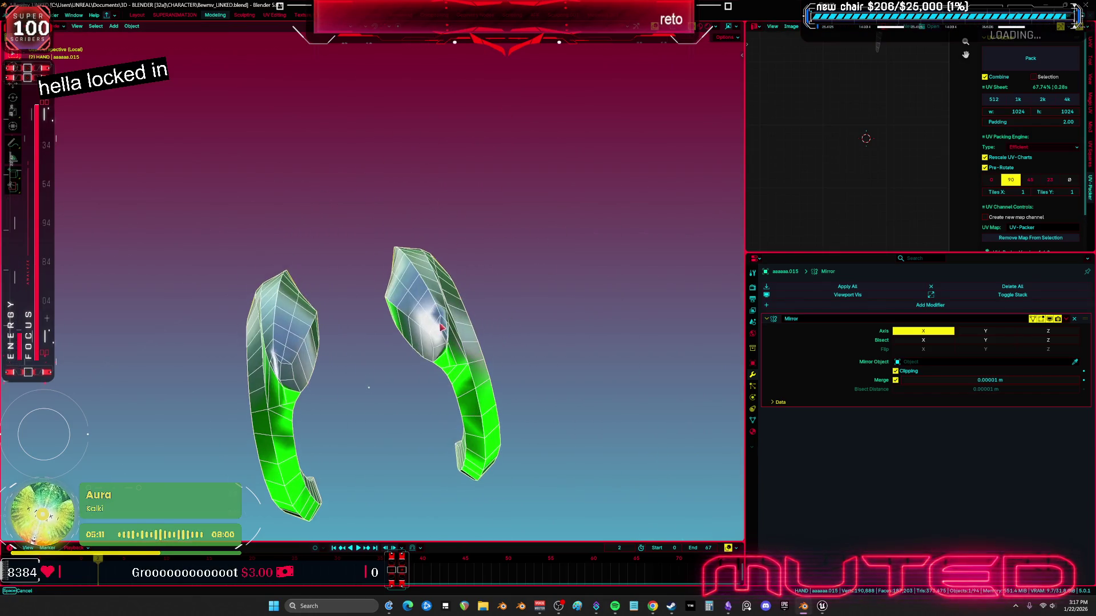
{"action": "scroll", "coordinate": [442, 331], "scroll_direction": "up", "scroll_amount": 8}
{"action": "key", "text": "Tab"}
Edge-slide an edge on the right shard and dissolve a stray vertex with Ctrl+X
{"action": "middle_click_drag", "start_coordinate": [475, 309], "coordinate": [466, 334]}
{"action": "key", "text": "a"}
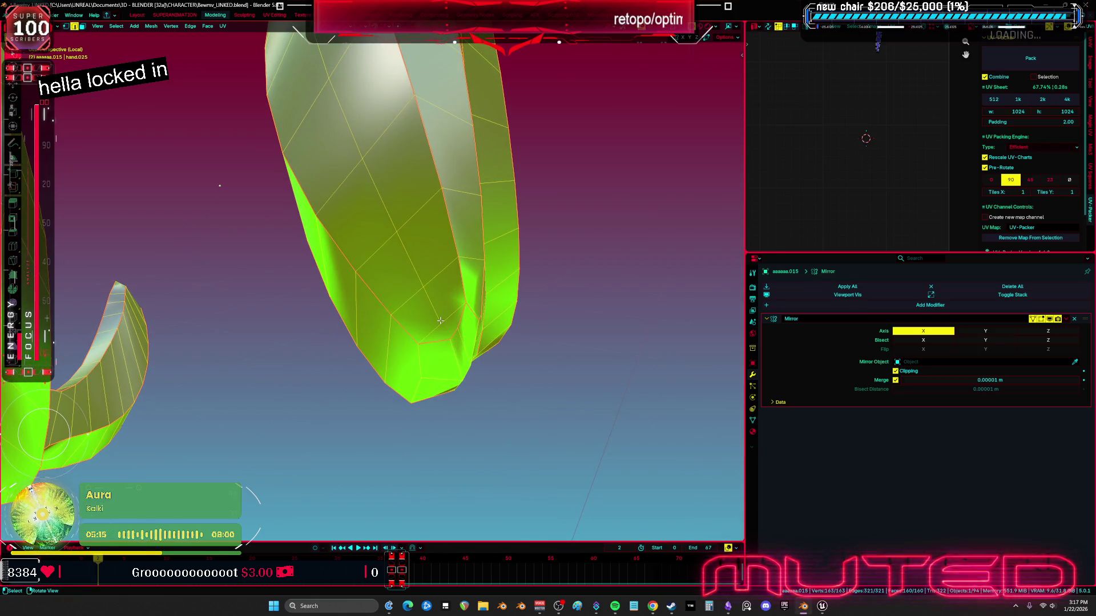
{"action": "left_click", "coordinate": [441, 321]}
{"action": "key", "text": "g"}
{"action": "key", "text": "g"}
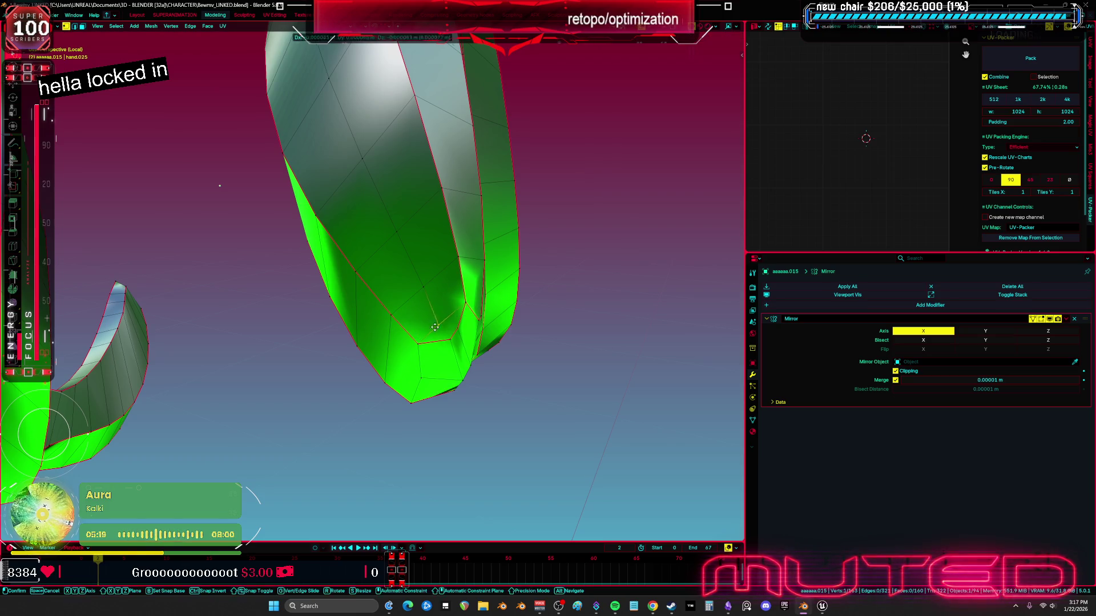
{"action": "left_click", "coordinate": [401, 344]}
{"action": "middle_click_drag", "start_coordinate": [401, 344], "coordinate": [414, 341]}
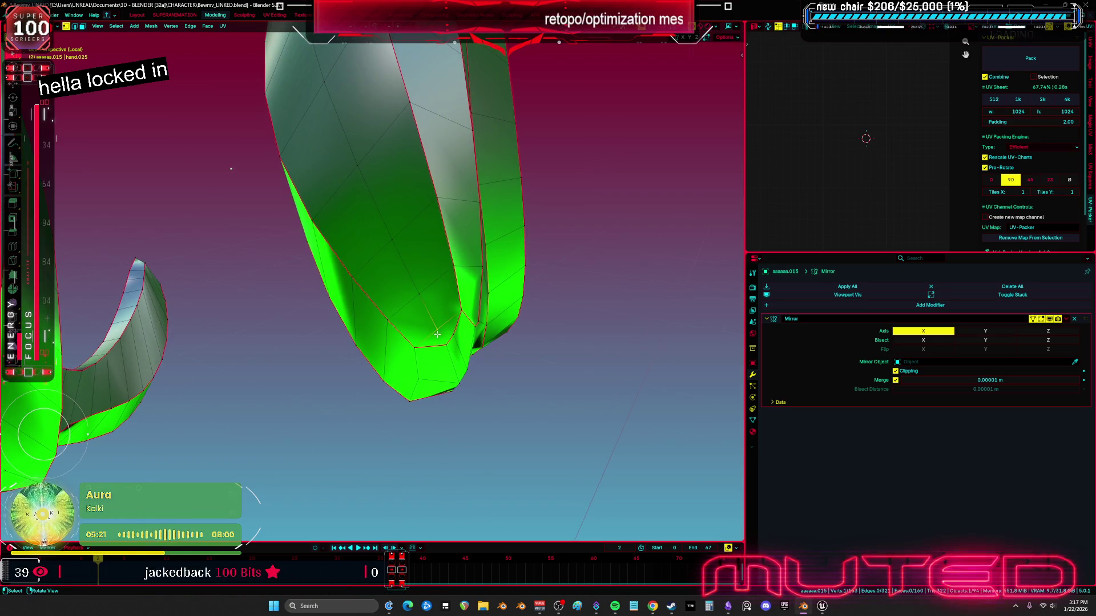
{"action": "mouse_move", "coordinate": [454, 337]}
{"action": "middle_mouse_down"}
{"action": "mouse_move", "coordinate": [452, 364]}
{"action": "mouse_move", "coordinate": [429, 336]}
{"action": "mouse_move", "coordinate": [411, 253]}
{"action": "mouse_move", "coordinate": [399, 265]}
{"action": "middle_mouse_up"}
{"action": "key", "text": "ctrl+x"}
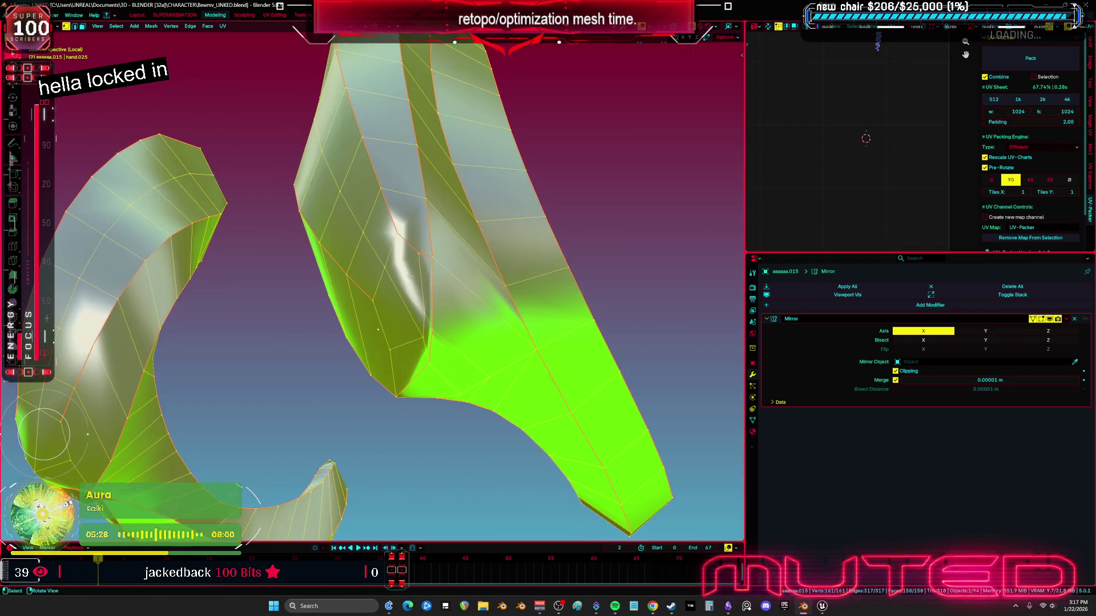
Select the whole shard mesh and merge overlapping vertices by distance
{"action": "left_click", "coordinate": [390, 268]}
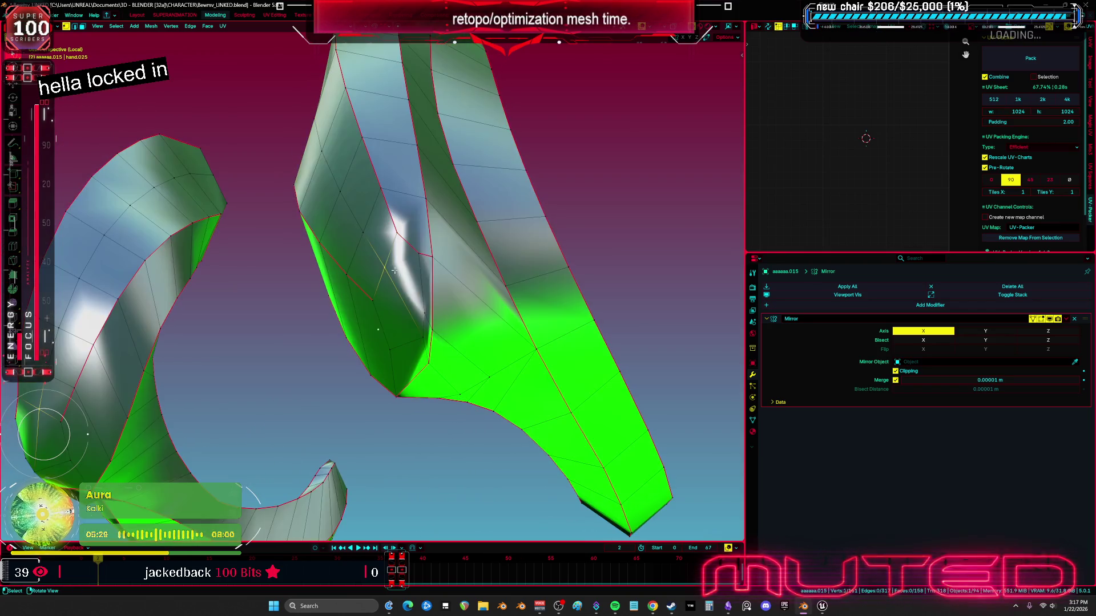
{"action": "key", "text": "a"}
{"action": "middle_click_drag", "start_coordinate": [430, 309], "coordinate": [415, 346]}
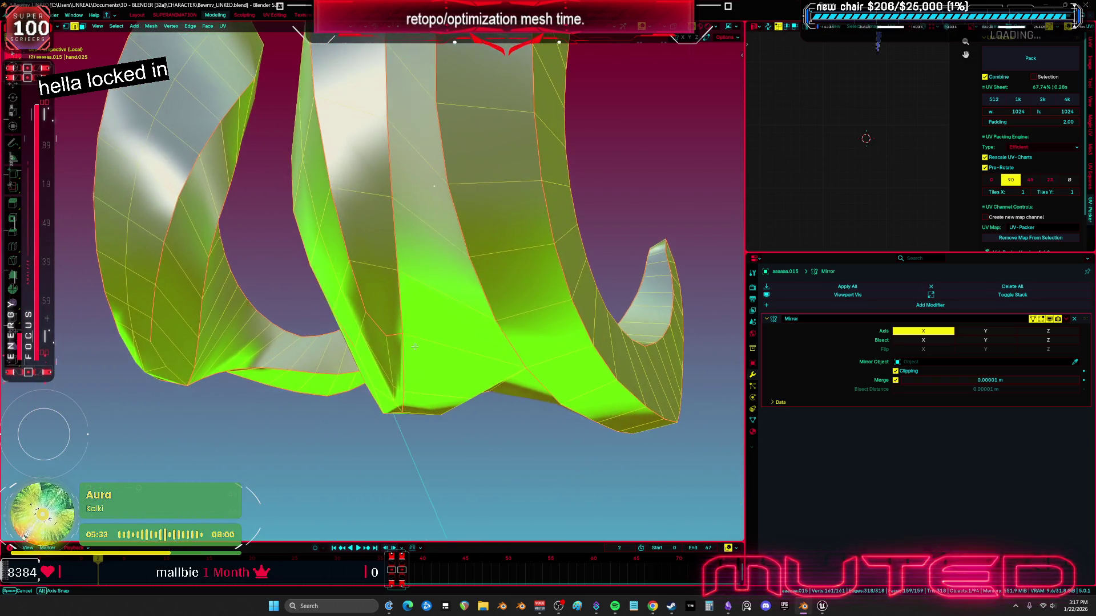
{"action": "left_click", "coordinate": [386, 330]}
{"action": "middle_click_drag", "start_coordinate": [376, 308], "coordinate": [413, 282]}
{"action": "key", "text": "a"}
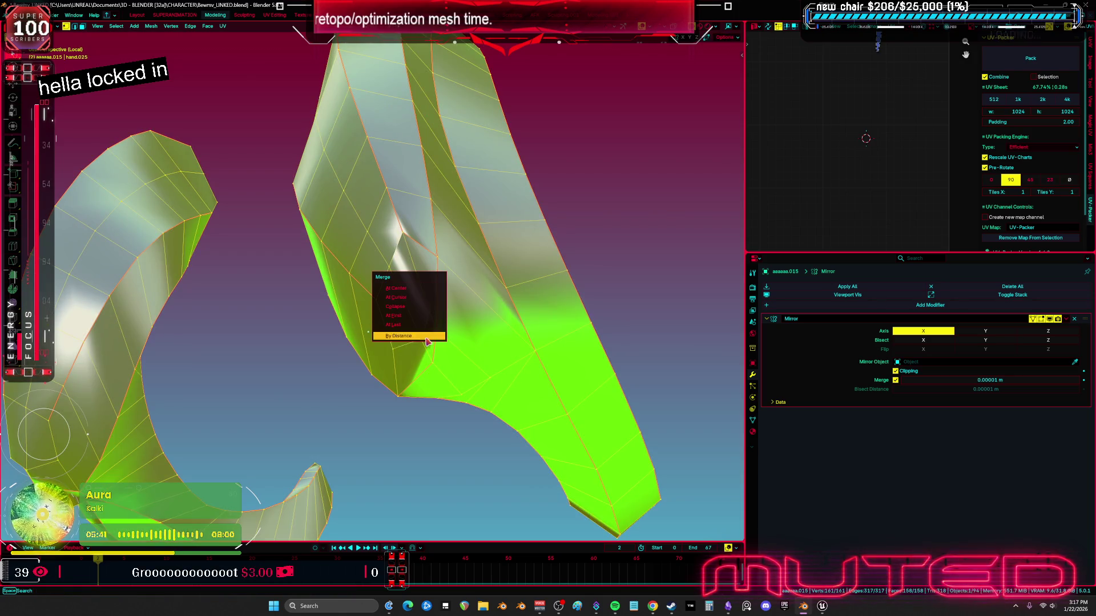
{"action": "left_click", "coordinate": [427, 341]}
{"action": "middle_click_drag", "start_coordinate": [427, 342], "coordinate": [590, 340]}
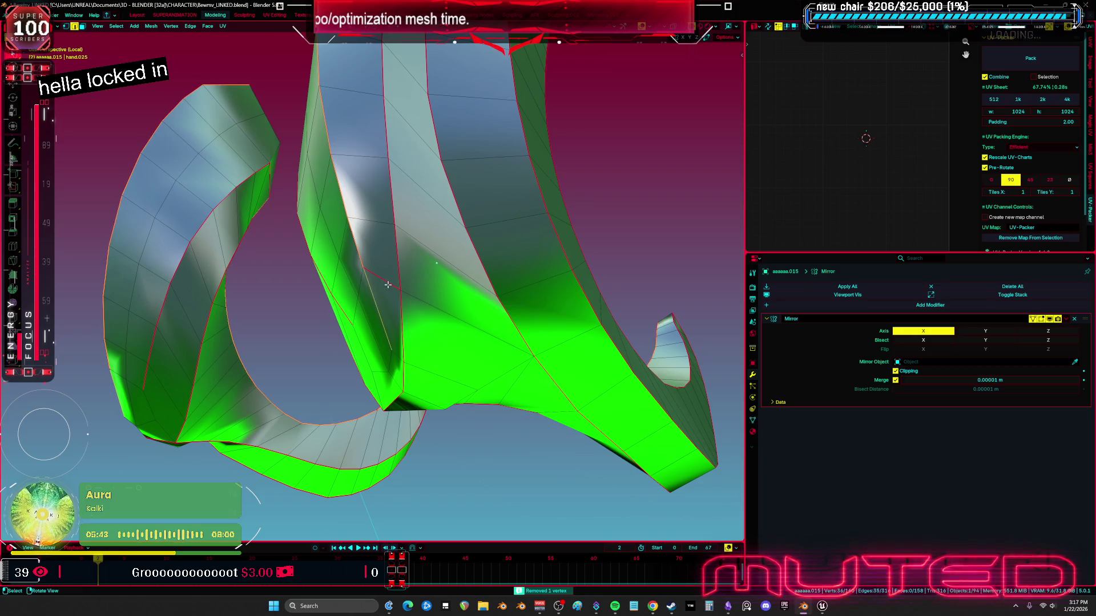
Apply operations from the Ctrl+E Edge menu to the shard's edges
{"action": "key", "text": "ctrl+e"}
{"action": "left_click", "coordinate": [442, 310]}
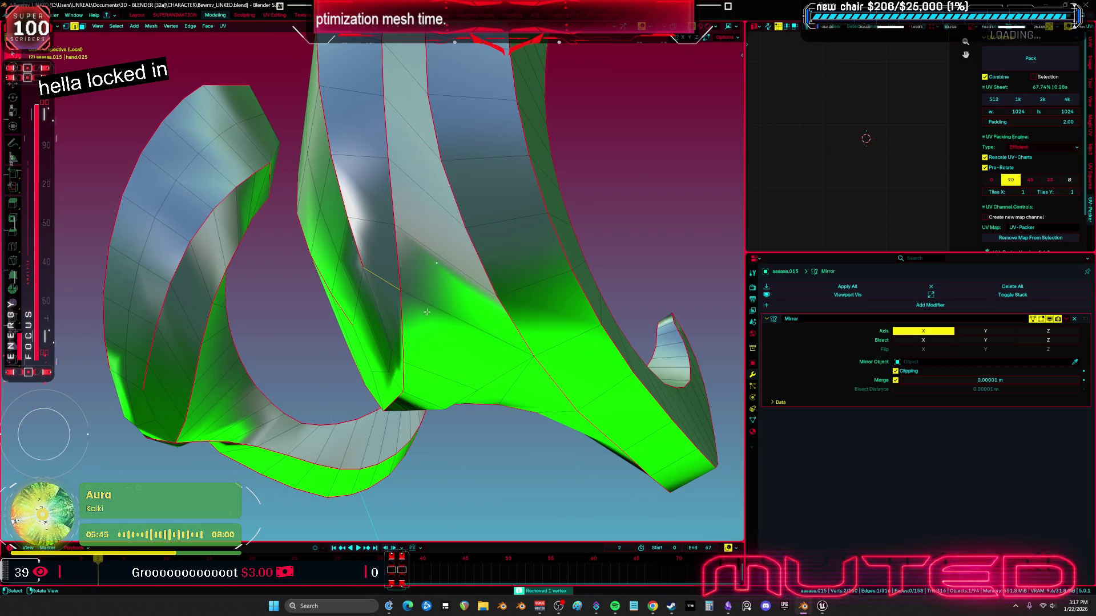
{"action": "key", "text": "ctrl+e"}
{"action": "left_click", "coordinate": [378, 305]}
{"action": "mouse_move", "coordinate": [382, 299]}
{"action": "middle_mouse_down"}
{"action": "mouse_move", "coordinate": [424, 307]}
{"action": "mouse_move", "coordinate": [415, 318]}
{"action": "middle_mouse_up"}
{"action": "key", "text": "ctrl+e"}
{"action": "left_click", "coordinate": [430, 299]}
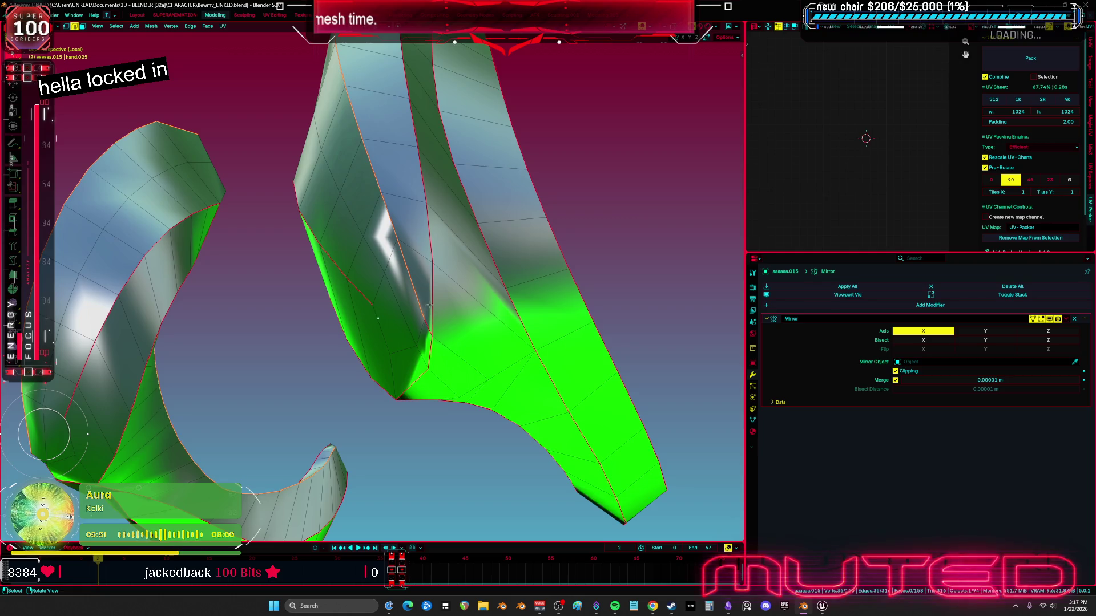
Clear the sharp edges, set sharpness by angle, and mark the selected edges sharp
{"action": "key", "text": "ctrl+e"}
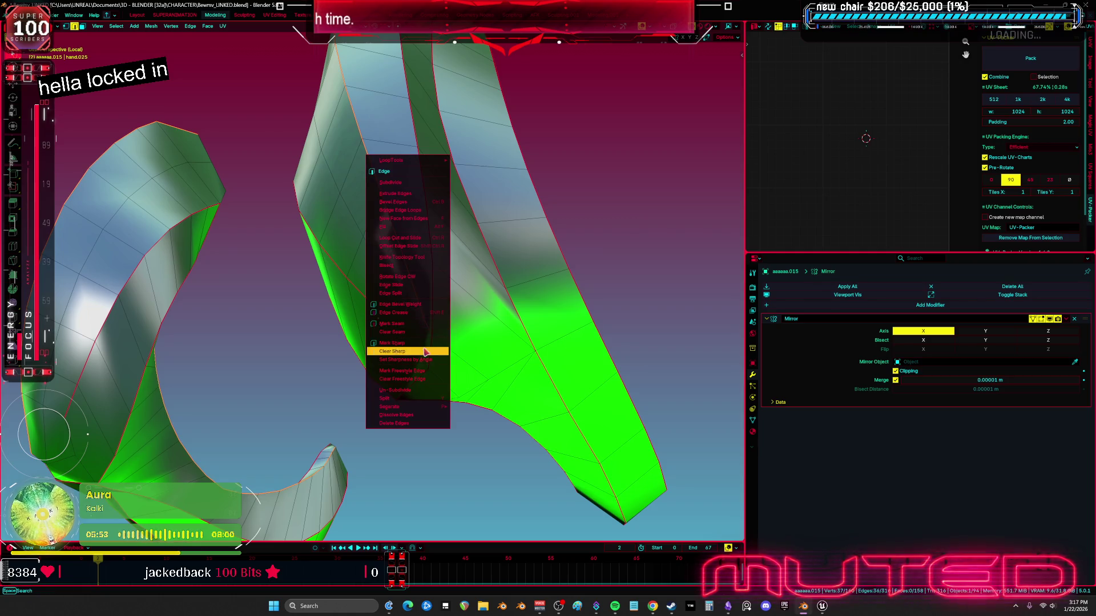
{"action": "left_click", "coordinate": [425, 352]}
{"action": "key", "text": "ctrl+e"}
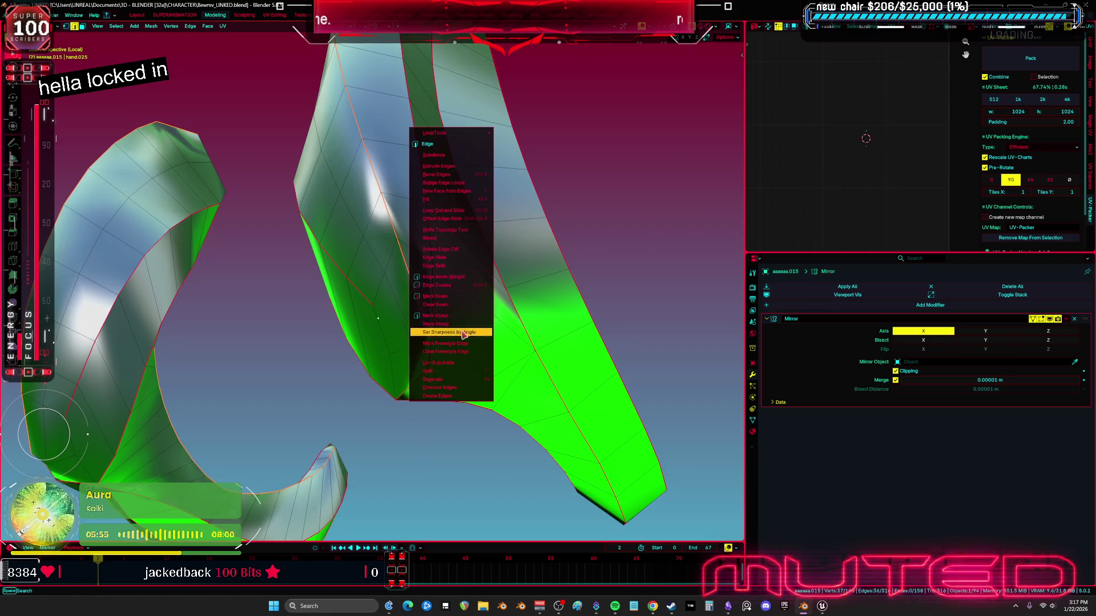
{"action": "left_click", "coordinate": [478, 330]}
{"action": "mouse_move", "coordinate": [478, 330]}
{"action": "middle_mouse_down"}
{"action": "mouse_move", "coordinate": [484, 350]}
{"action": "mouse_move", "coordinate": [451, 309]}
{"action": "middle_mouse_up"}
{"action": "key", "text": "ctrl+e"}
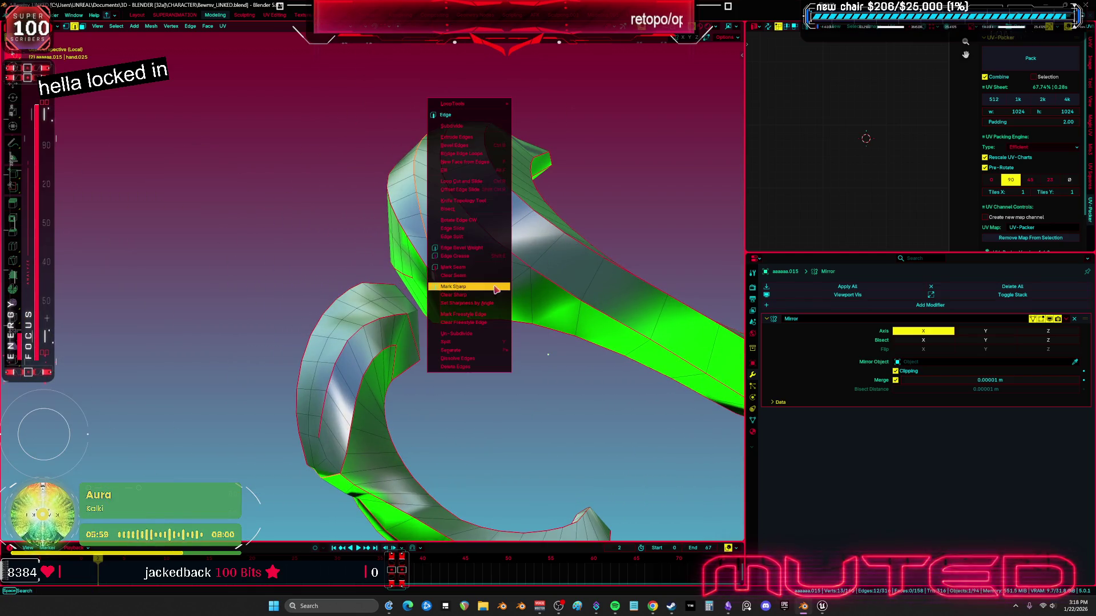
{"action": "left_click", "coordinate": [494, 286]}
{"action": "mouse_move", "coordinate": [495, 287]}
{"action": "middle_mouse_down"}
{"action": "mouse_move", "coordinate": [500, 346]}
{"action": "mouse_move", "coordinate": [374, 262]}
{"action": "mouse_move", "coordinate": [460, 252]}
{"action": "mouse_move", "coordinate": [396, 262]}
{"action": "mouse_move", "coordinate": [399, 198]}
{"action": "mouse_move", "coordinate": [322, 235]}
{"action": "mouse_move", "coordinate": [436, 371]}
{"action": "mouse_move", "coordinate": [446, 343]}
{"action": "mouse_move", "coordinate": [434, 265]}
{"action": "mouse_move", "coordinate": [525, 279]}
{"action": "mouse_move", "coordinate": [403, 308]}
{"action": "mouse_move", "coordinate": [405, 296]}
{"action": "mouse_move", "coordinate": [417, 304]}
{"action": "mouse_move", "coordinate": [422, 258]}
{"action": "middle_mouse_up"}
Dissolve selected vertices on the shard with Ctrl+X and switch to vertex selection
{"action": "key", "text": "a"}
{"action": "key", "text": "alt+a"}
{"action": "key", "text": "ctrl+x"}
{"action": "key", "text": "a"}
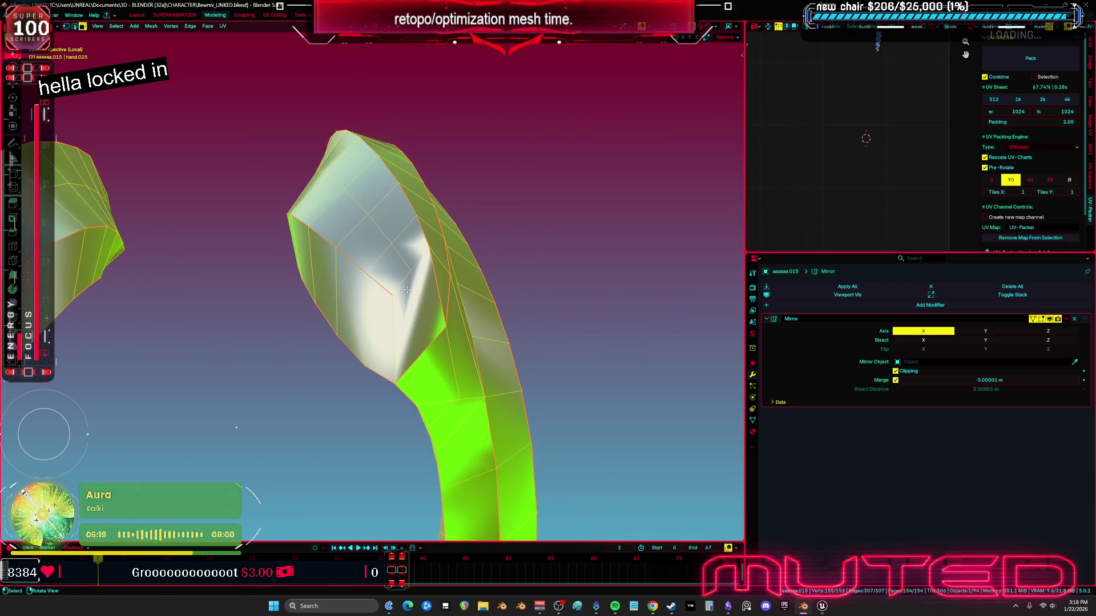
{"action": "key", "text": "1"}
Select stray vertices on the shard and delete them
{"action": "left_click", "coordinate": [407, 290]}
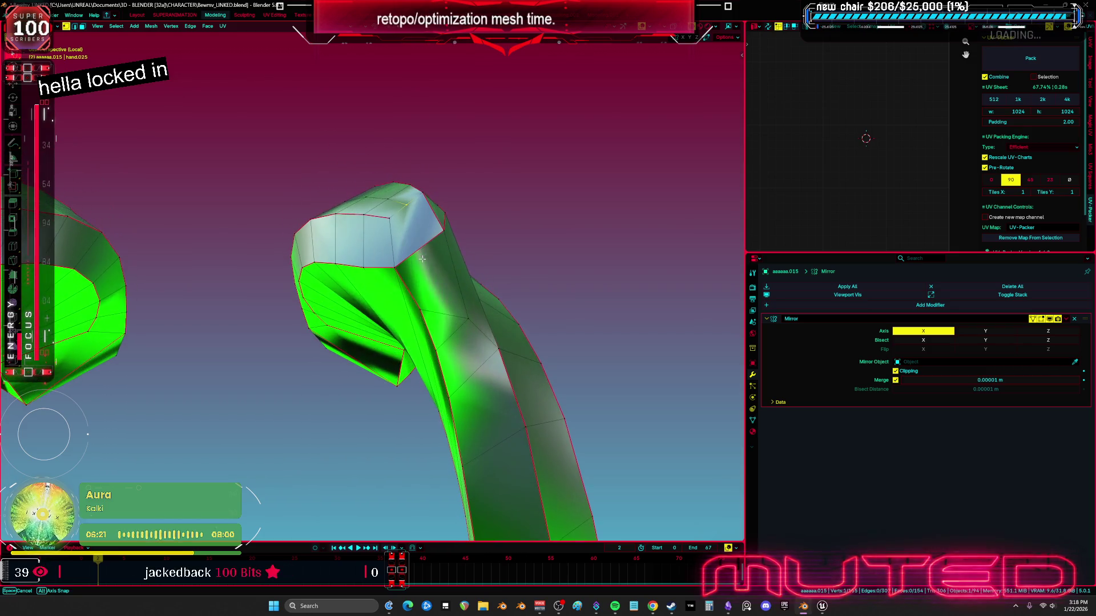
{"action": "key", "text": "a"}
{"action": "middle_click_drag", "start_coordinate": [442, 313], "coordinate": [450, 280]}
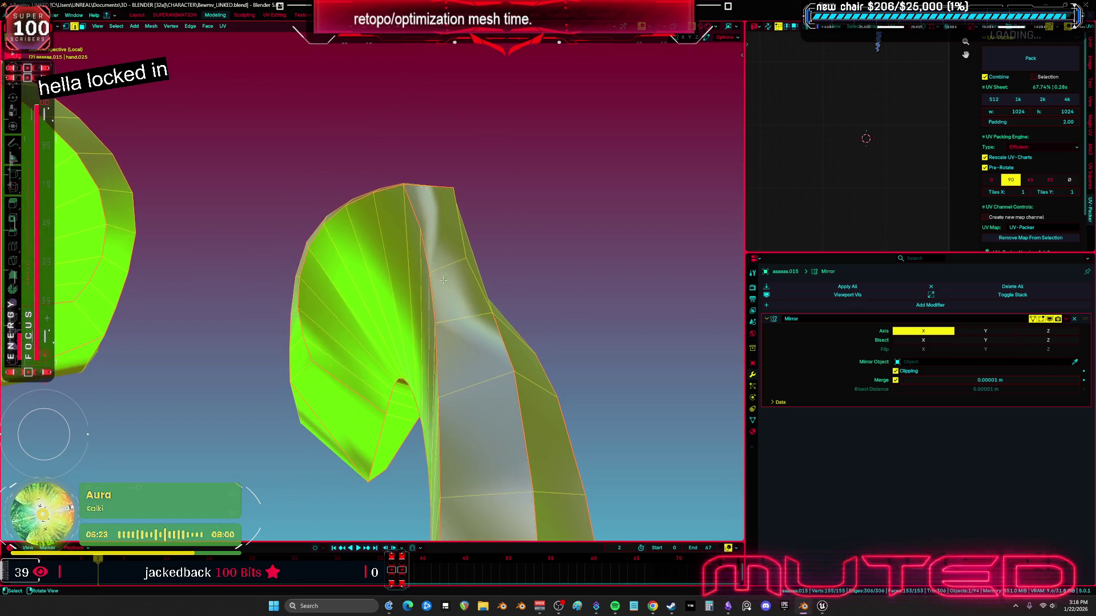
{"action": "left_click", "coordinate": [431, 239]}
{"action": "mouse_move", "coordinate": [430, 230]}
{"action": "middle_mouse_down"}
{"action": "mouse_move", "coordinate": [431, 257]}
{"action": "mouse_move", "coordinate": [357, 268]}
{"action": "mouse_move", "coordinate": [398, 299]}
{"action": "middle_mouse_up"}
{"action": "key", "text": "x"}
{"action": "left_click", "coordinate": [356, 268]}
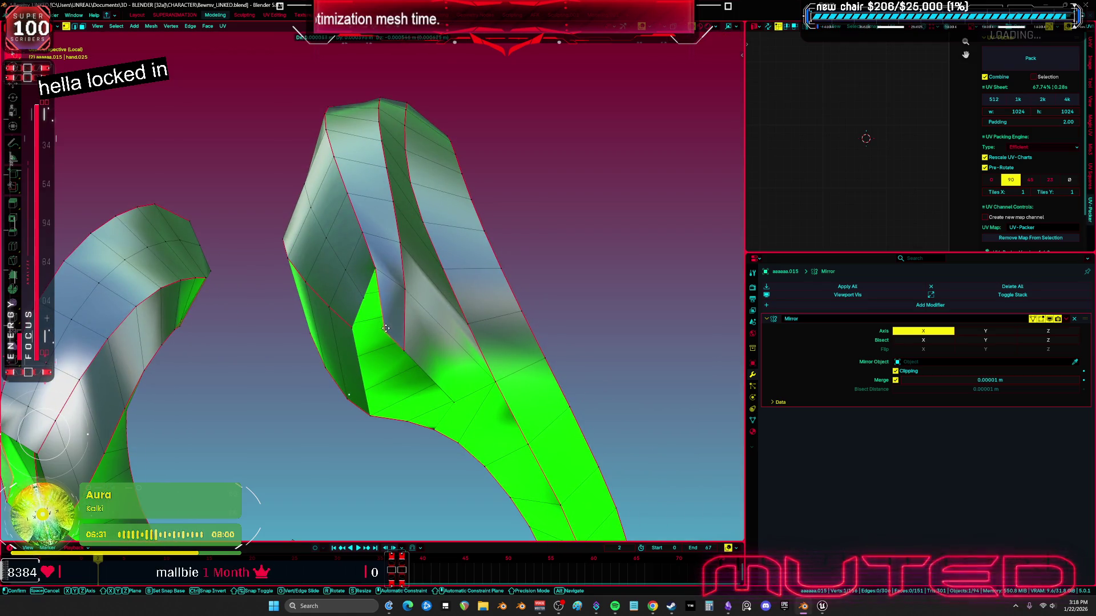
Select the two vertices at the gap in the curve and merge them at the last one
{"action": "middle_click_drag", "start_coordinate": [388, 342], "coordinate": [415, 326]}
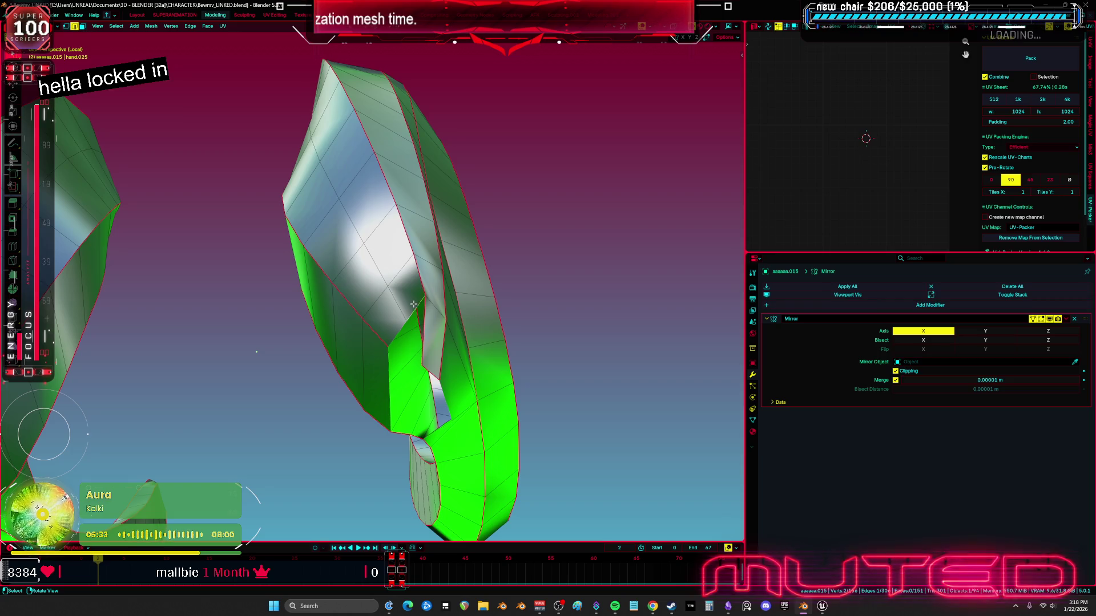
{"action": "mouse_move", "coordinate": [430, 363]}
{"action": "middle_mouse_down"}
{"action": "mouse_move", "coordinate": [431, 293]}
{"action": "mouse_move", "coordinate": [457, 337]}
{"action": "mouse_move", "coordinate": [437, 283]}
{"action": "mouse_move", "coordinate": [405, 279]}
{"action": "middle_mouse_up"}
{"action": "key", "text": "a"}
{"action": "left_click", "coordinate": [437, 283]}
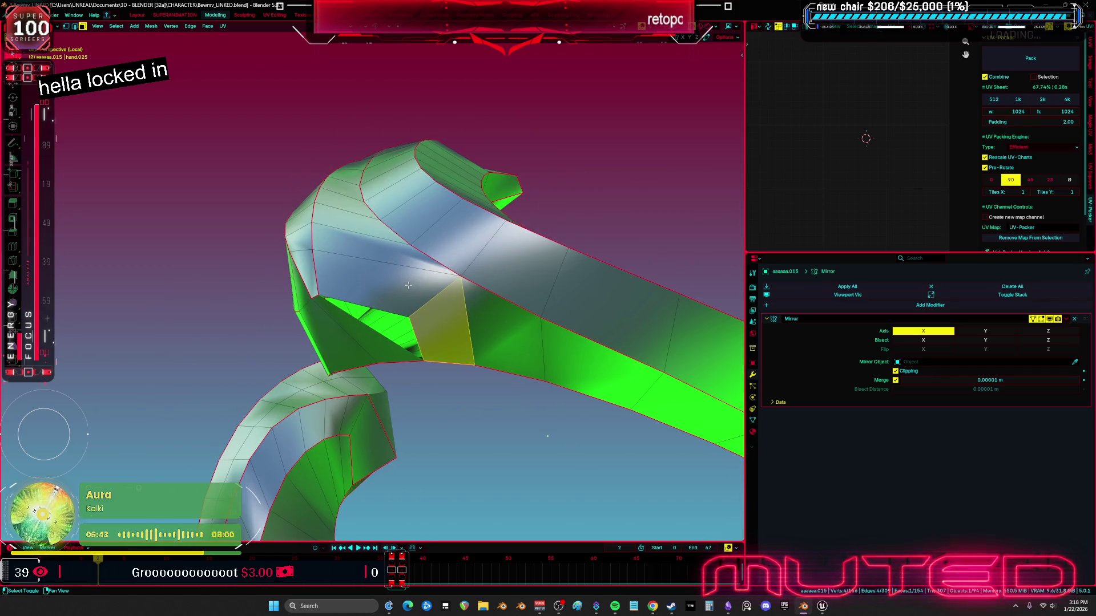
{"action": "key", "text": "a"}
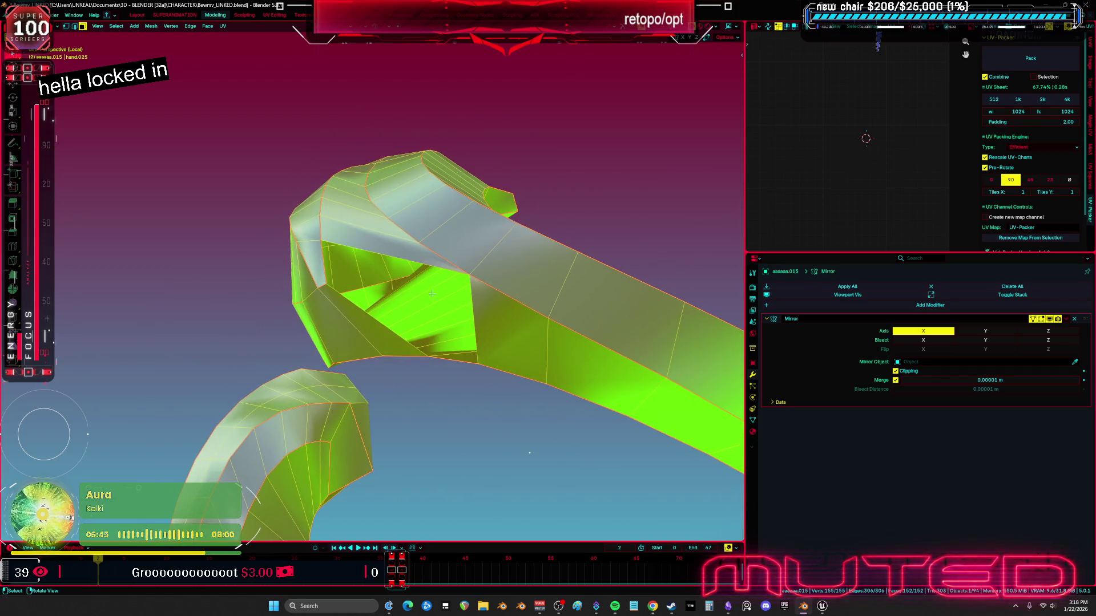
{"action": "key", "text": "alt+a"}
{"action": "key", "text": "a"}
{"action": "mouse_move", "coordinate": [409, 284]}
{"action": "middle_mouse_down"}
{"action": "mouse_move", "coordinate": [420, 319]}
{"action": "mouse_move", "coordinate": [402, 314]}
{"action": "mouse_move", "coordinate": [411, 349]}
{"action": "middle_mouse_up"}
{"action": "left_click", "coordinate": [402, 315]}
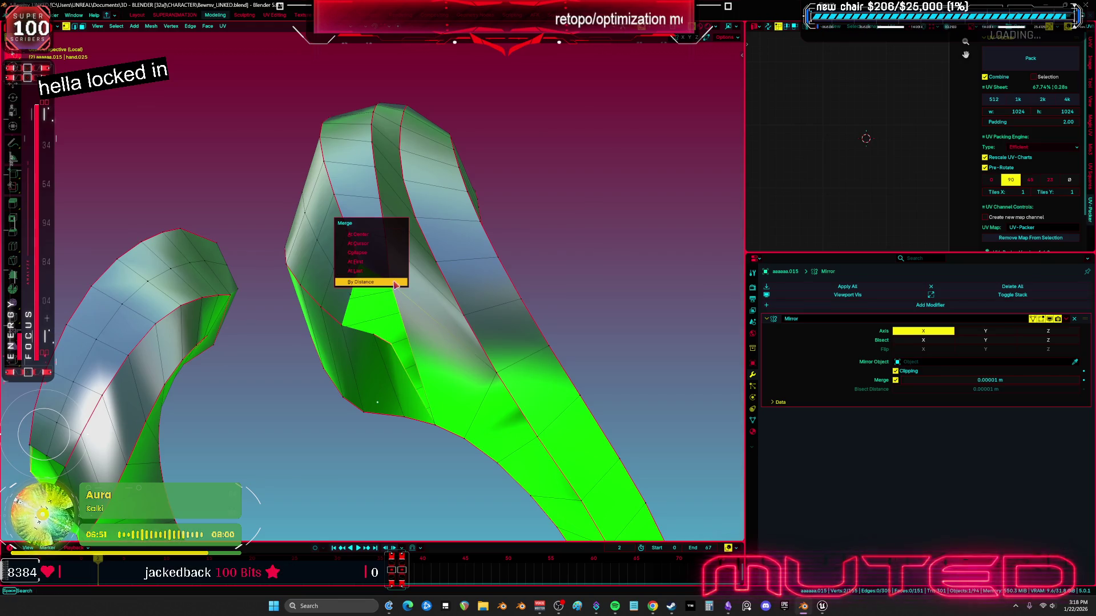
{"action": "left_click", "coordinate": [388, 272]}
Add a Ctrl+R loop cut along the claw piece's curve and slide it into place
{"action": "middle_click_drag", "start_coordinate": [388, 272], "coordinate": [402, 299]}
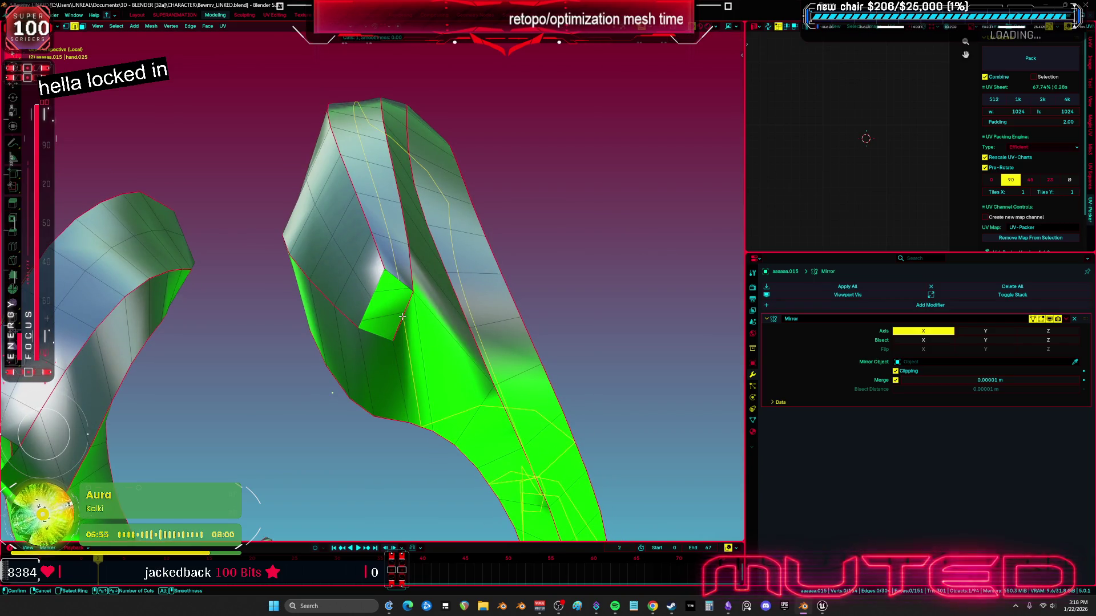
{"action": "mouse_move", "coordinate": [422, 374]}
{"action": "middle_mouse_down"}
{"action": "mouse_move", "coordinate": [446, 238]}
{"action": "mouse_move", "coordinate": [377, 298]}
{"action": "mouse_move", "coordinate": [488, 246]}
{"action": "mouse_move", "coordinate": [277, 184]}
{"action": "mouse_move", "coordinate": [409, 289]}
{"action": "mouse_move", "coordinate": [398, 251]}
{"action": "mouse_move", "coordinate": [427, 302]}
{"action": "middle_mouse_up"}
{"action": "key", "text": "a"}
{"action": "key", "text": "ctrl+r"}
{"action": "left_click", "coordinate": [276, 184]}
{"action": "key", "text": "g"}
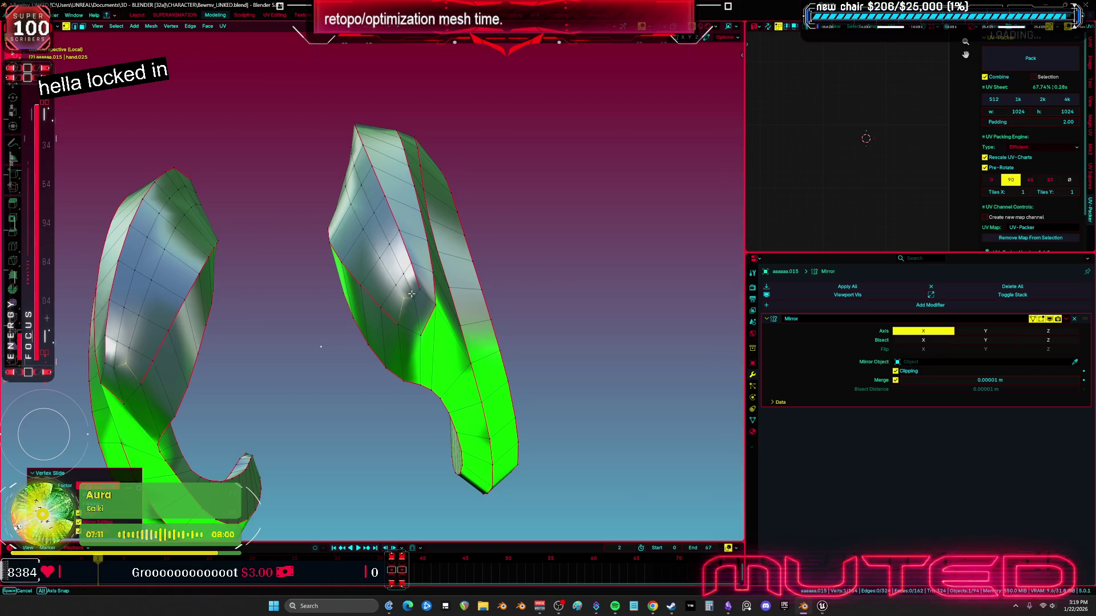
Confirm the vertex slide and switch the claw piece back to Object Mode
{"action": "left_click", "coordinate": [411, 294]}
{"action": "key", "text": "ctrl+Tab"}
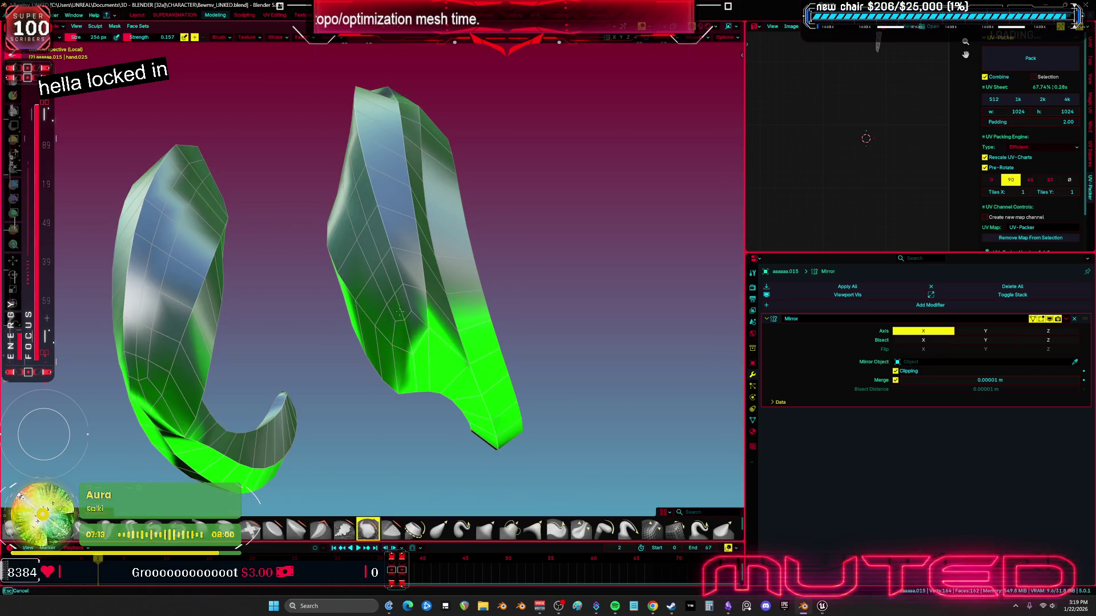
{"action": "middle_click_drag", "start_coordinate": [398, 313], "coordinate": [419, 267]}
{"action": "key", "text": "Tab"}
{"action": "mouse_move", "coordinate": [526, 299]}
{"action": "middle_mouse_down"}
{"action": "mouse_move", "coordinate": [531, 325]}
{"action": "mouse_move", "coordinate": [288, 276]}
{"action": "mouse_move", "coordinate": [377, 343]}
{"action": "mouse_move", "coordinate": [451, 376]}
{"action": "mouse_move", "coordinate": [418, 403]}
{"action": "mouse_move", "coordinate": [498, 414]}
{"action": "middle_mouse_up"}
{"action": "key", "text": "ctrl+Tab"}
{"action": "key", "text": "Tab"}
{"action": "key", "text": "ctrl+Tab"}
{"action": "left_click", "coordinate": [313, 342]}
Apply Shade Auto Smooth to asasas.015, then exit local view to show the whole hand
{"action": "right_click", "coordinate": [360, 354]}
{"action": "left_click", "coordinate": [362, 354]}
{"action": "left_click", "coordinate": [1067, 423]}
{"action": "key", "text": "KP_Divide"}
{"action": "mouse_move", "coordinate": [531, 371]}
{"action": "middle_mouse_down", "text": "shift"}
{"action": "mouse_move", "coordinate": [403, 323]}
{"action": "mouse_move", "coordinate": [350, 324]}
{"action": "mouse_move", "coordinate": [382, 305]}
{"action": "mouse_move", "coordinate": [465, 291]}
{"action": "mouse_move", "coordinate": [452, 306]}
{"action": "mouse_move", "coordinate": [397, 236]}
{"action": "mouse_move", "coordinate": [294, 368]}
{"action": "mouse_move", "coordinate": [366, 175]}
{"action": "middle_mouse_up", "text": "shift"}
{"action": "left_click", "coordinate": [388, 323]}
{"action": "left_click", "coordinate": [476, 279]}
Link the retopologized aaaaaa.015 mesh data to the matching joint pieces
{"action": "left_click", "coordinate": [287, 376], "text": "shift"}
{"action": "left_click", "coordinate": [132, 27]}
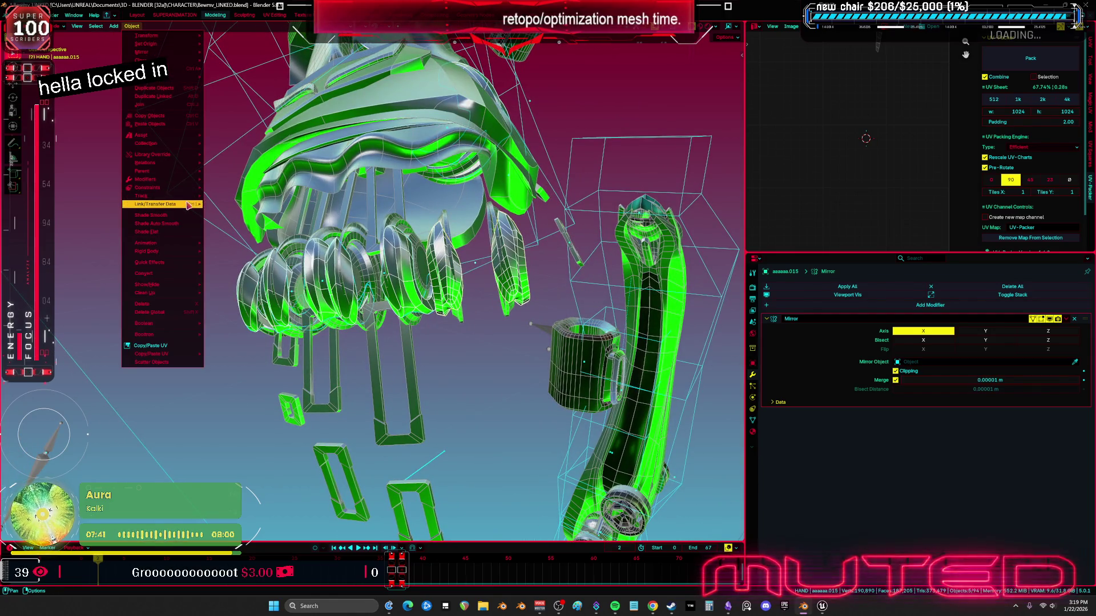
{"action": "left_click", "coordinate": [247, 214]}
Remove Subdivision and Smooth by Angle from joint pieces aaaaaa.044 and aaaaaa.034, then hide them
{"action": "middle_click_drag", "start_coordinate": [246, 214], "coordinate": [338, 277]}
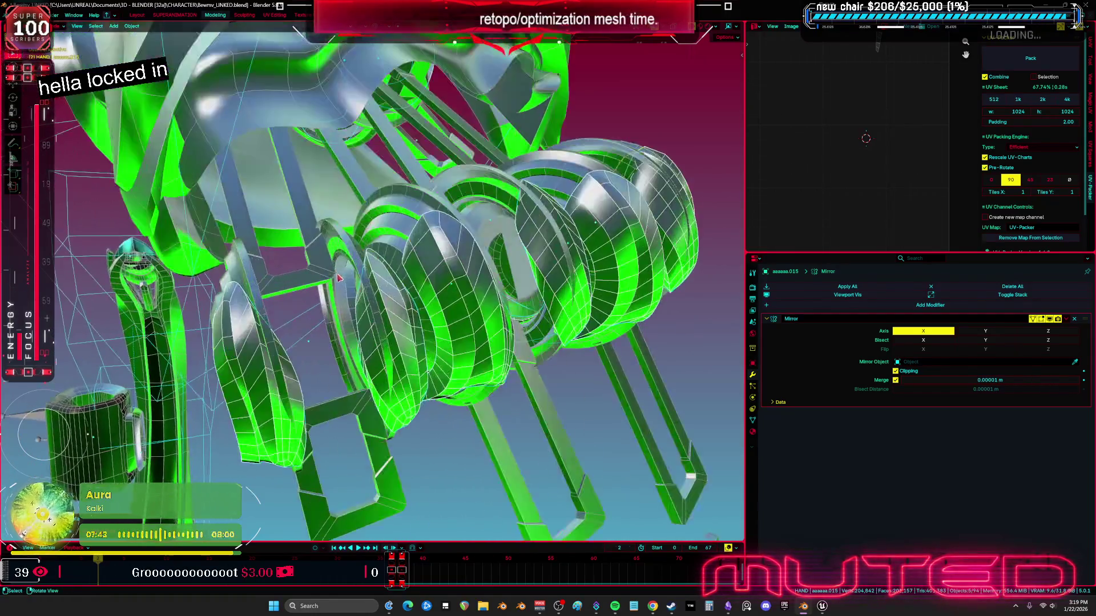
{"action": "left_click", "coordinate": [529, 337]}
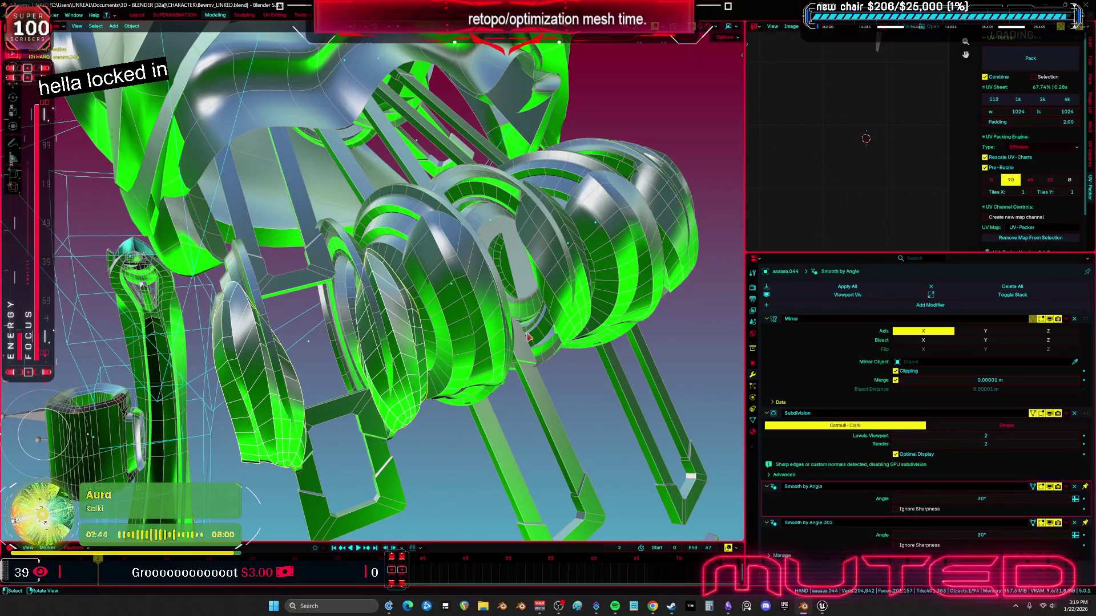
{"action": "left_click", "coordinate": [1073, 413]}
{"action": "left_click", "coordinate": [1074, 413]}
{"action": "left_click", "coordinate": [1074, 413]}
{"action": "middle_click_drag", "start_coordinate": [468, 297], "coordinate": [389, 351]}
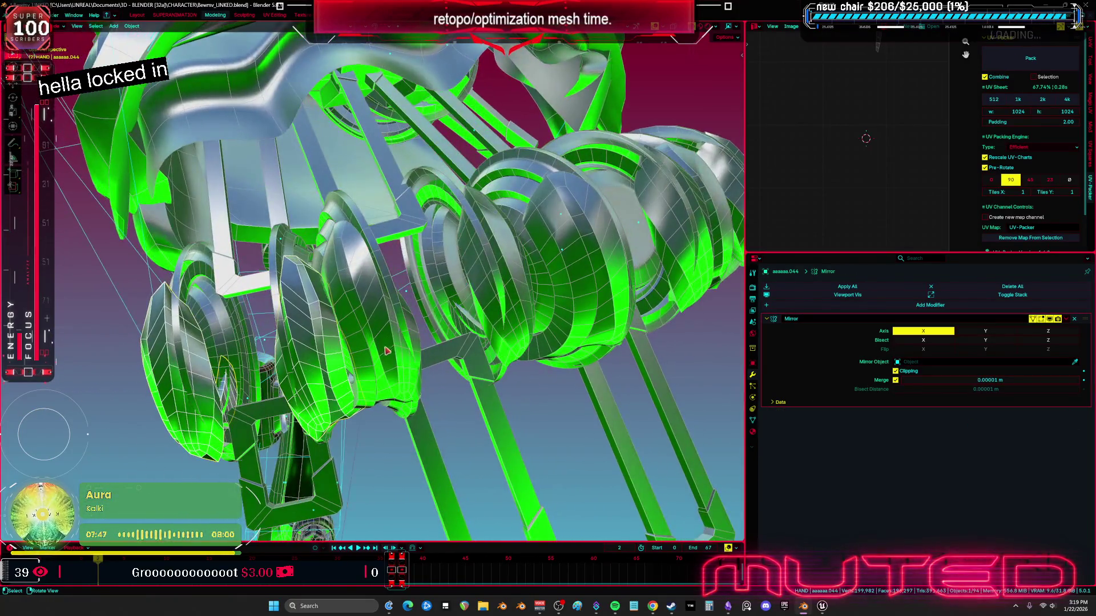
{"action": "key", "text": "h"}
{"action": "left_click", "coordinate": [1074, 413]}
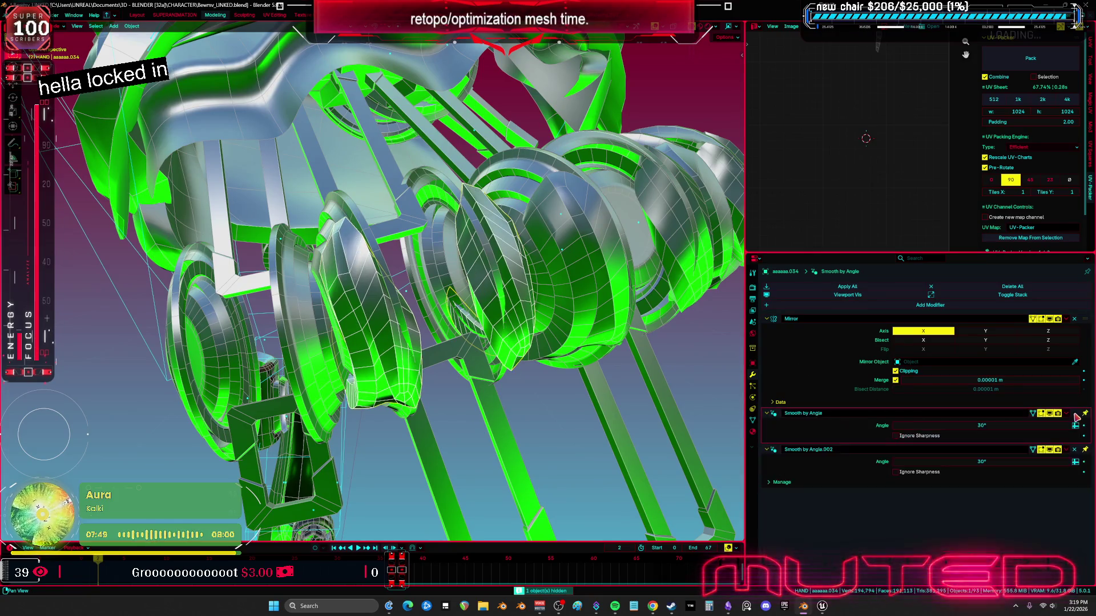
{"action": "left_click", "coordinate": [1074, 414]}
Strip the extra modifiers from joint pieces aaaaaa.010 and aaaaaa.055 and hide each
{"action": "left_click", "coordinate": [1074, 413]}
{"action": "key", "text": "h"}
{"action": "left_click", "coordinate": [484, 282]}
{"action": "mouse_move", "coordinate": [484, 282]}
{"action": "middle_mouse_down"}
{"action": "mouse_move", "coordinate": [682, 306]}
{"action": "mouse_move", "coordinate": [531, 377]}
{"action": "mouse_move", "coordinate": [570, 377]}
{"action": "mouse_move", "coordinate": [551, 349]}
{"action": "mouse_move", "coordinate": [478, 334]}
{"action": "mouse_move", "coordinate": [477, 323]}
{"action": "mouse_move", "coordinate": [559, 332]}
{"action": "middle_mouse_up"}
{"action": "left_click", "coordinate": [606, 303]}
{"action": "left_click", "coordinate": [1074, 414]}
{"action": "left_click", "coordinate": [1074, 413]}
{"action": "left_click", "coordinate": [1074, 413]}
{"action": "key", "text": "h"}
{"action": "left_click", "coordinate": [682, 305]}
{"action": "left_click", "coordinate": [571, 376]}
{"action": "left_click", "coordinate": [1074, 415]}
{"action": "left_click", "coordinate": [1074, 414]}
{"action": "left_click", "coordinate": [1073, 414]}
{"action": "key", "text": "h"}
Select the main hand mesh aaaaaa.162 and orbit around it to inspect it
{"action": "left_click", "coordinate": [525, 344]}
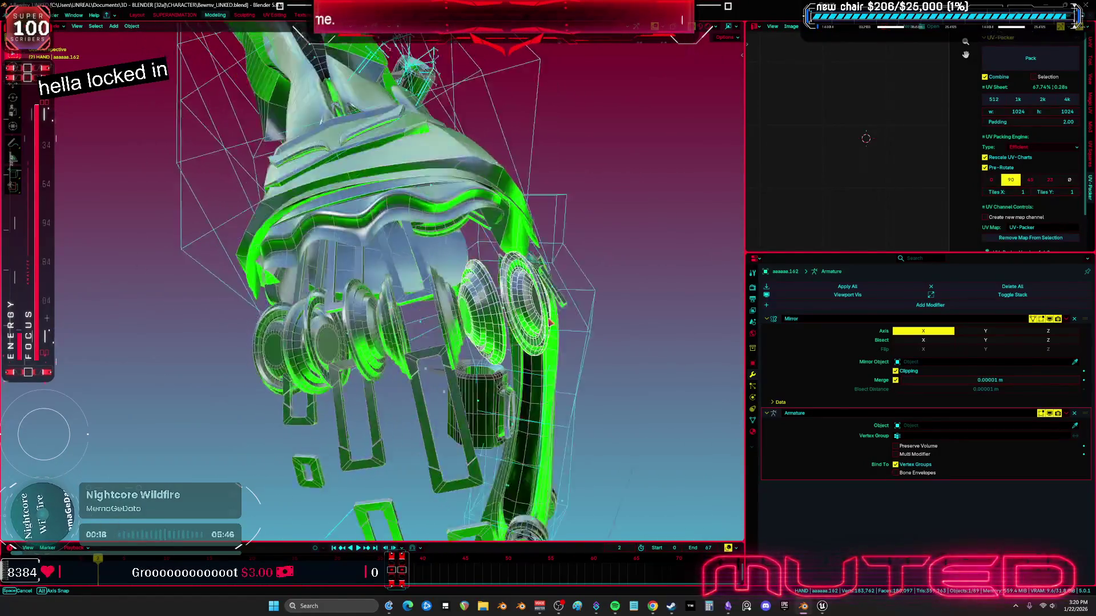
{"action": "mouse_move", "coordinate": [502, 333]}
{"action": "middle_mouse_down"}
{"action": "mouse_move", "coordinate": [565, 318]}
{"action": "mouse_move", "coordinate": [511, 326]}
{"action": "mouse_move", "coordinate": [517, 314]}
{"action": "mouse_move", "coordinate": [489, 340]}
{"action": "mouse_move", "coordinate": [485, 319]}
{"action": "mouse_move", "coordinate": [502, 308]}
{"action": "mouse_move", "coordinate": [493, 318]}
{"action": "mouse_move", "coordinate": [520, 326]}
{"action": "mouse_move", "coordinate": [152, 278]}
{"action": "middle_mouse_up"}
{"action": "mouse_move", "coordinate": [184, 313]}
{"action": "middle_mouse_down"}
{"action": "mouse_move", "coordinate": [246, 321]}
{"action": "mouse_move", "coordinate": [163, 294]}
{"action": "mouse_move", "coordinate": [159, 152]}
{"action": "mouse_move", "coordinate": [174, 157]}
{"action": "middle_mouse_up"}
{"action": "middle_click_drag", "start_coordinate": [103, 151], "coordinate": [246, 314]}
{"action": "mouse_move", "coordinate": [153, 305]}
{"action": "middle_mouse_down"}
{"action": "mouse_move", "coordinate": [156, 325]}
{"action": "mouse_move", "coordinate": [196, 319]}
{"action": "mouse_move", "coordinate": [139, 298]}
{"action": "mouse_move", "coordinate": [191, 314]}
{"action": "mouse_move", "coordinate": [155, 212]}
{"action": "mouse_move", "coordinate": [184, 167]}
{"action": "mouse_move", "coordinate": [488, 194]}
{"action": "mouse_move", "coordinate": [391, 188]}
{"action": "mouse_move", "coordinate": [421, 213]}
{"action": "mouse_move", "coordinate": [465, 195]}
{"action": "mouse_move", "coordinate": [404, 191]}
{"action": "mouse_move", "coordinate": [456, 234]}
{"action": "mouse_move", "coordinate": [391, 237]}
{"action": "mouse_move", "coordinate": [375, 258]}
{"action": "mouse_move", "coordinate": [447, 242]}
{"action": "mouse_move", "coordinate": [433, 245]}
{"action": "mouse_move", "coordinate": [372, 239]}
{"action": "mouse_move", "coordinate": [481, 196]}
{"action": "mouse_move", "coordinate": [414, 197]}
{"action": "mouse_move", "coordinate": [143, 280]}
{"action": "mouse_move", "coordinate": [309, 335]}
{"action": "mouse_move", "coordinate": [215, 213]}
{"action": "mouse_move", "coordinate": [166, 171]}
{"action": "mouse_move", "coordinate": [400, 206]}
{"action": "mouse_move", "coordinate": [599, 240]}
{"action": "mouse_move", "coordinate": [570, 313]}
{"action": "mouse_move", "coordinate": [192, 328]}
{"action": "mouse_move", "coordinate": [314, 285]}
{"action": "mouse_move", "coordinate": [587, 264]}
{"action": "mouse_move", "coordinate": [557, 323]}
{"action": "mouse_move", "coordinate": [711, 367]}
{"action": "mouse_move", "coordinate": [400, 359]}
{"action": "mouse_move", "coordinate": [166, 379]}
{"action": "mouse_move", "coordinate": [67, 349]}
{"action": "mouse_move", "coordinate": [82, 384]}
{"action": "middle_mouse_up"}
Maximize the 3D view, frame the knuckle ring, and edit its end cap's mesh
{"action": "key", "text": "ctrl+space"}
{"action": "key", "text": "KP_Decimal"}
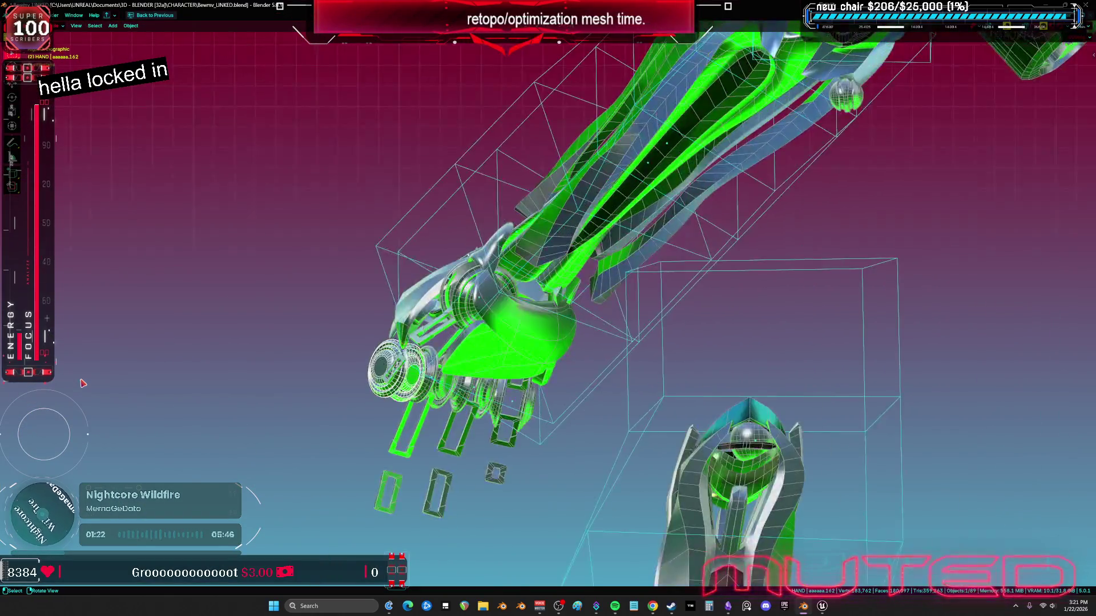
{"action": "mouse_move", "coordinate": [489, 421]}
{"action": "middle_mouse_down"}
{"action": "mouse_move", "coordinate": [549, 362]}
{"action": "mouse_move", "coordinate": [562, 298]}
{"action": "mouse_move", "coordinate": [560, 335]}
{"action": "middle_mouse_up"}
{"action": "left_click", "coordinate": [550, 362]}
{"action": "key", "text": "Tab"}
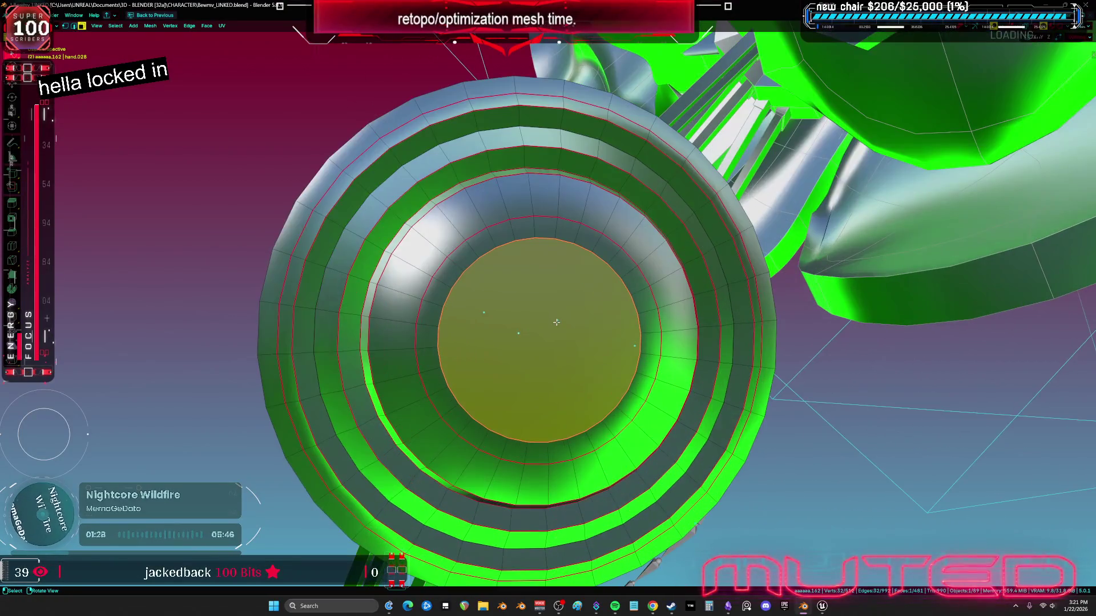
Flatten the selected cap face with Make Planar Faces
{"action": "key", "text": "ctrl+f"}
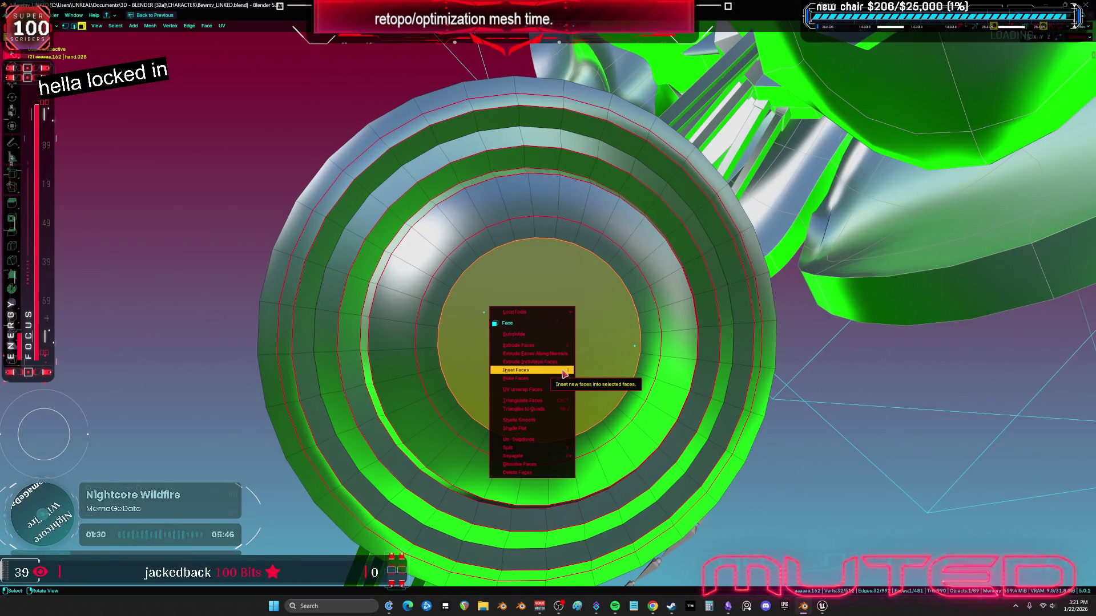
{"action": "key", "text": "Escape"}
{"action": "key", "text": "2"}
{"action": "key", "text": "ctrl+e"}
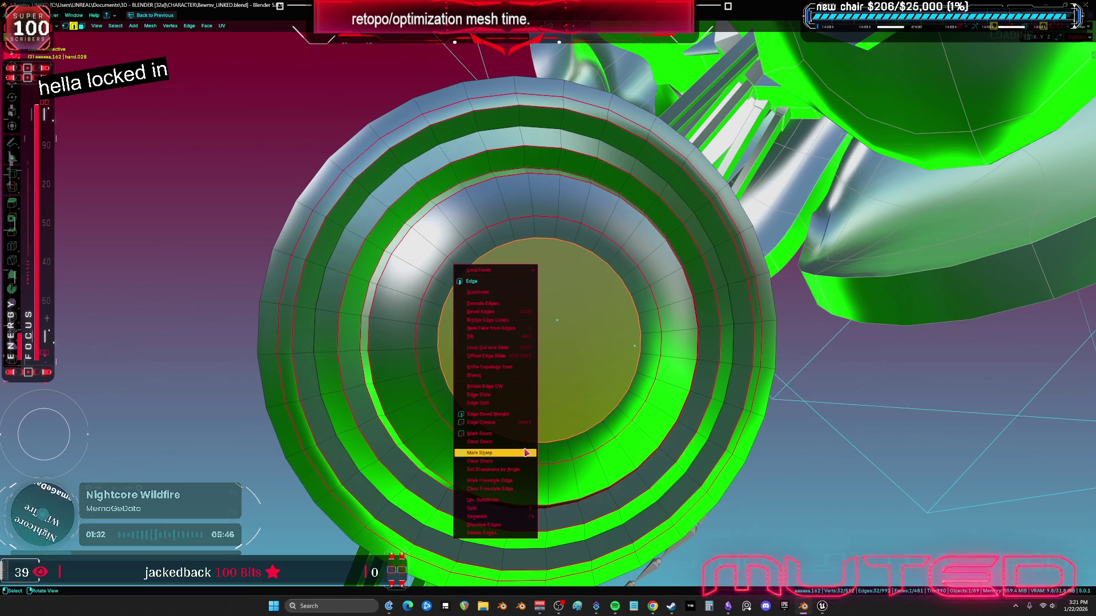
{"action": "key", "text": "F3"}
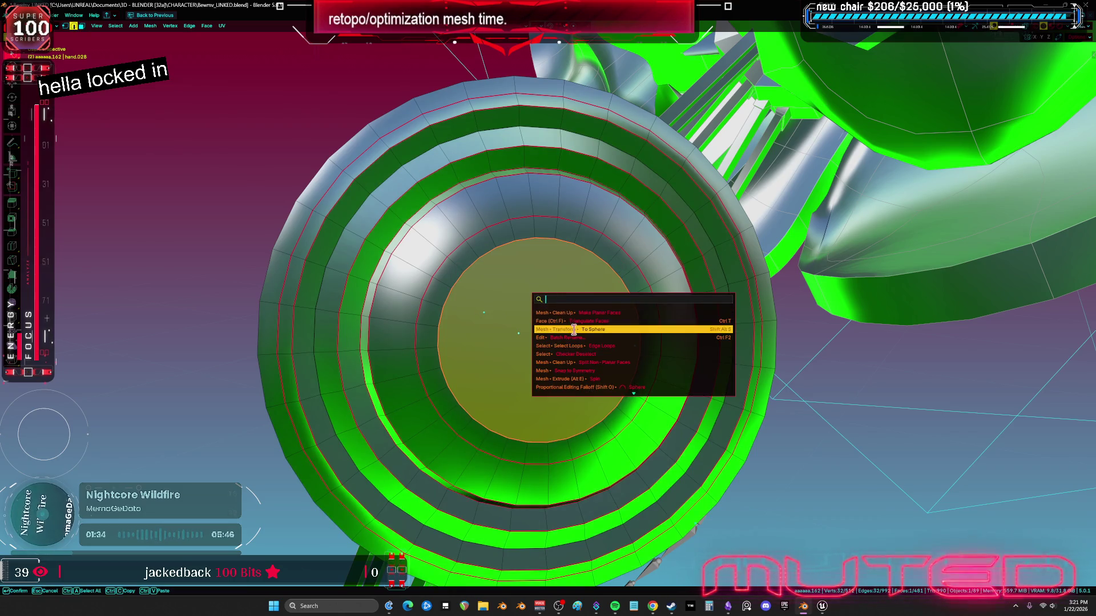
{"action": "left_click", "coordinate": [581, 313]}
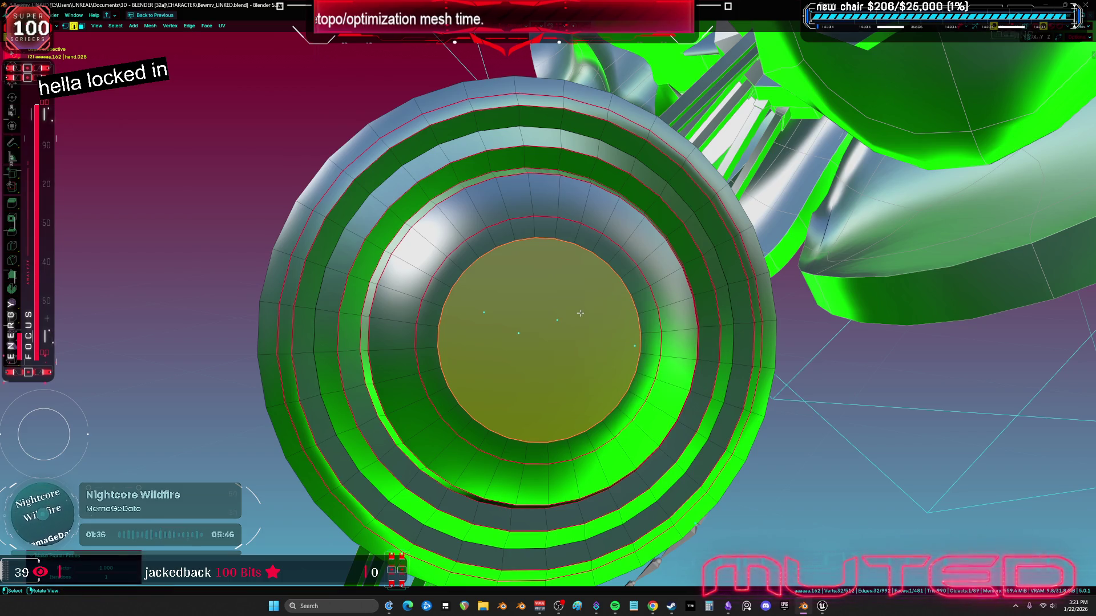
Mark the cap's rim edges as sharp
{"action": "key", "text": "ctrl+z"}
{"action": "key", "text": "ctrl+shift+z"}
{"action": "key", "text": "ctrl+e"}
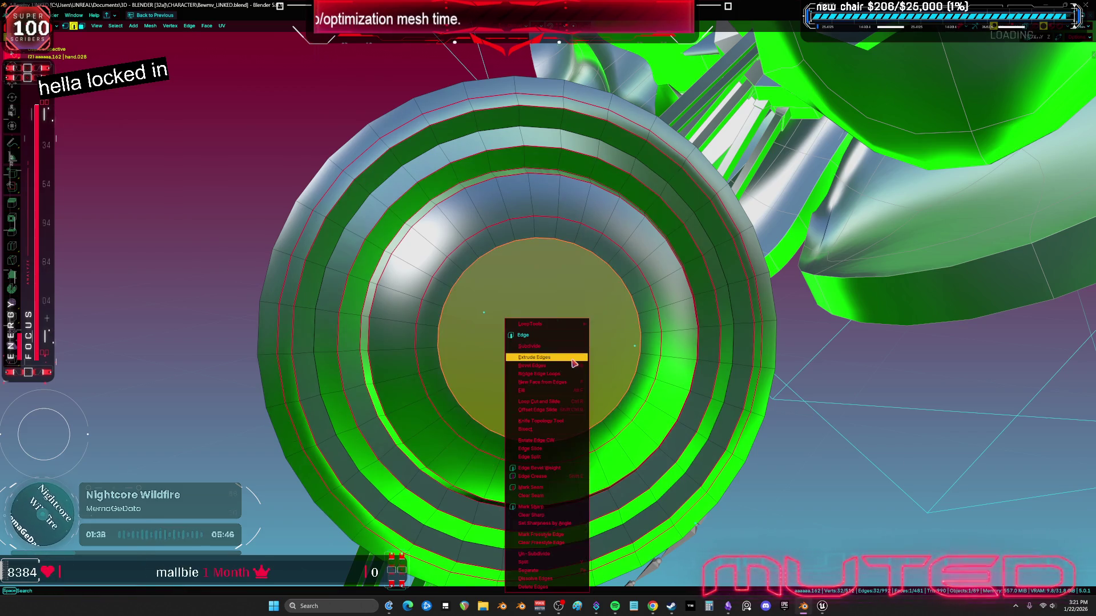
{"action": "left_click", "coordinate": [583, 507]}
{"action": "mouse_move", "coordinate": [583, 507]}
{"action": "middle_mouse_down"}
{"action": "mouse_move", "coordinate": [617, 433]}
{"action": "mouse_move", "coordinate": [580, 370]}
{"action": "middle_mouse_up"}
Mark the cap rim as a seam and mark its rim edges sharp again
{"action": "key", "text": "ctrl+e"}
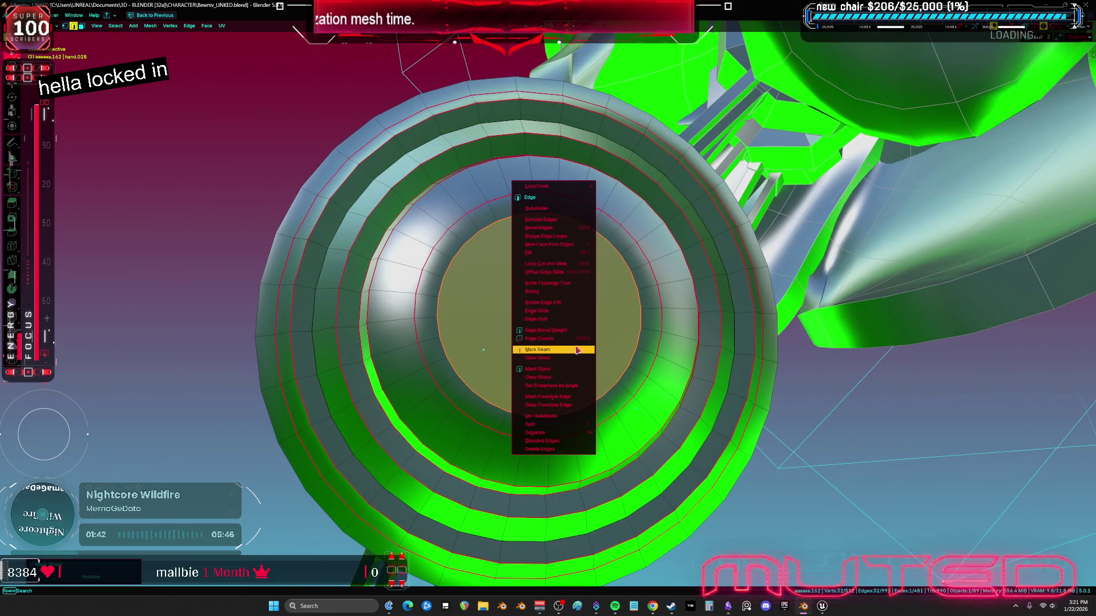
{"action": "left_click", "coordinate": [574, 350]}
{"action": "key", "text": "1"}
{"action": "key", "text": "ctrl+v"}
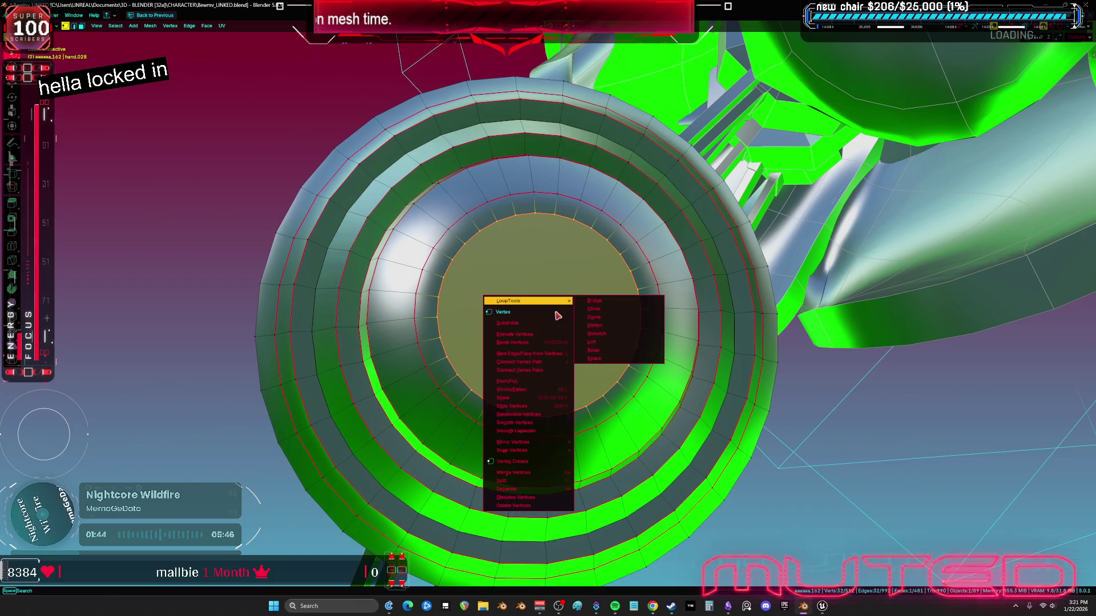
{"action": "key", "text": "Escape"}
{"action": "key", "text": "2"}
{"action": "key", "text": "ctrl+e"}
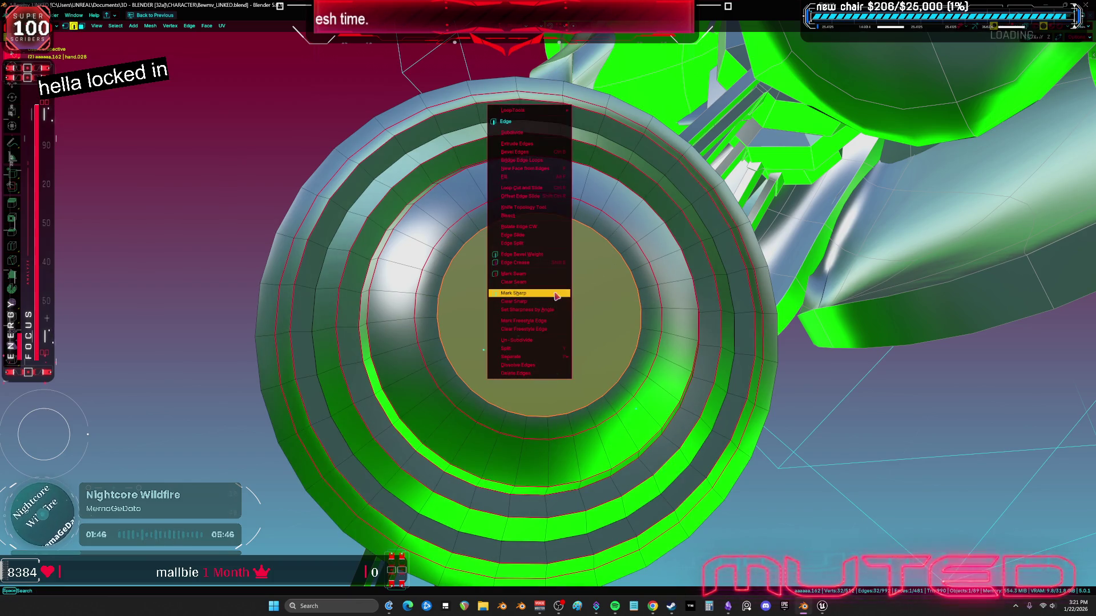
{"action": "left_click", "coordinate": [556, 294]}
Triangulate the cap face and check the ring from a few angles
{"action": "key", "text": "3"}
{"action": "key", "text": "ctrl+f"}
{"action": "left_click", "coordinate": [536, 369]}
{"action": "mouse_move", "coordinate": [581, 331]}
{"action": "middle_mouse_down"}
{"action": "mouse_move", "coordinate": [593, 328]}
{"action": "mouse_move", "coordinate": [577, 326]}
{"action": "mouse_move", "coordinate": [577, 355]}
{"action": "mouse_move", "coordinate": [605, 353]}
{"action": "mouse_move", "coordinate": [564, 362]}
{"action": "mouse_move", "coordinate": [598, 367]}
{"action": "mouse_move", "coordinate": [570, 357]}
{"action": "mouse_move", "coordinate": [577, 334]}
{"action": "mouse_move", "coordinate": [595, 354]}
{"action": "mouse_move", "coordinate": [579, 357]}
{"action": "mouse_move", "coordinate": [595, 361]}
{"action": "middle_mouse_up"}
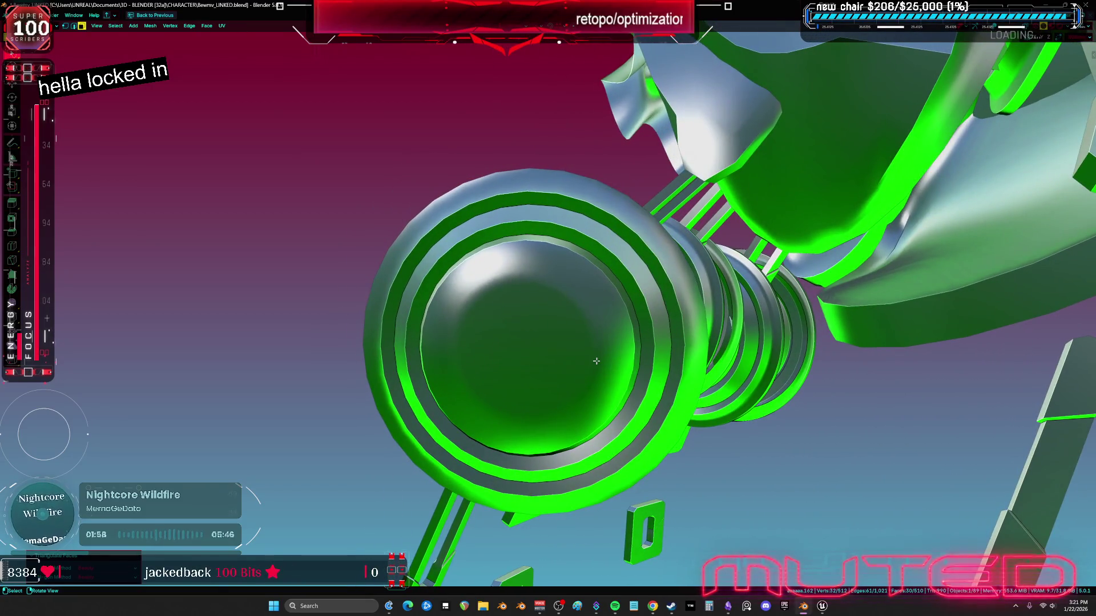
Dissolve the cap triangles into one face and connect a first rim vertex pair across it
{"action": "key", "text": "ctrl+x"}
{"action": "key", "text": "shift+alt+z"}
{"action": "key", "text": "KP_Decimal"}
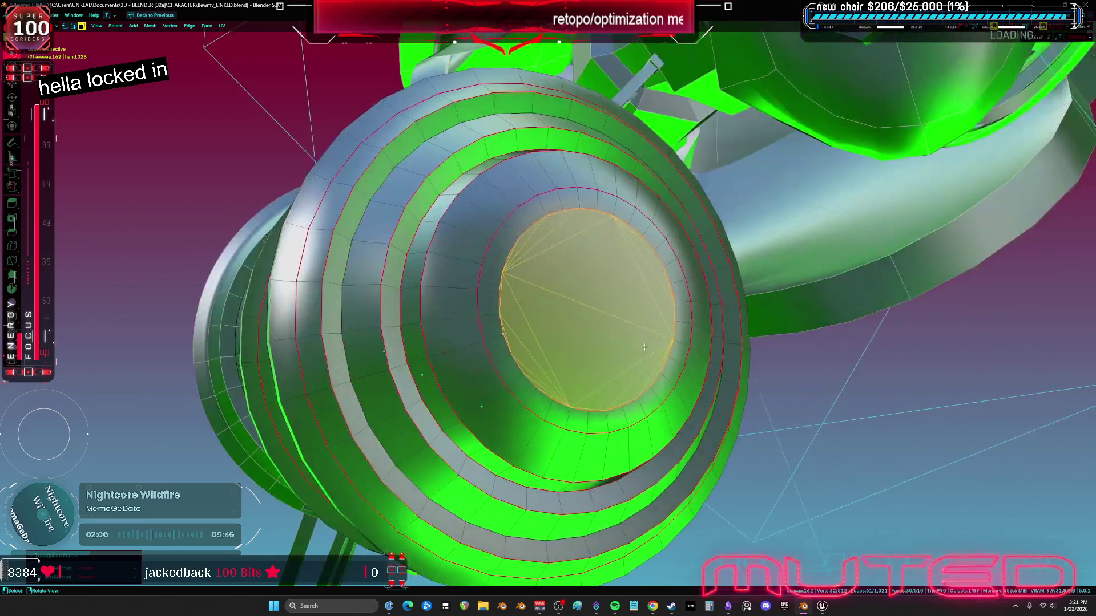
{"action": "key", "text": "1"}
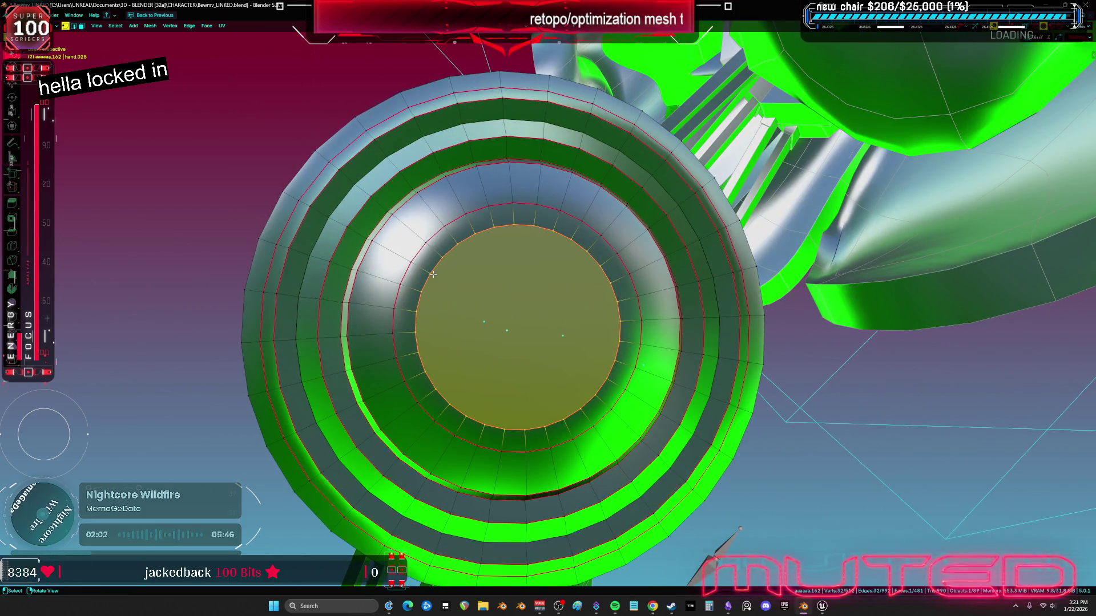
{"action": "left_click", "coordinate": [434, 276]}
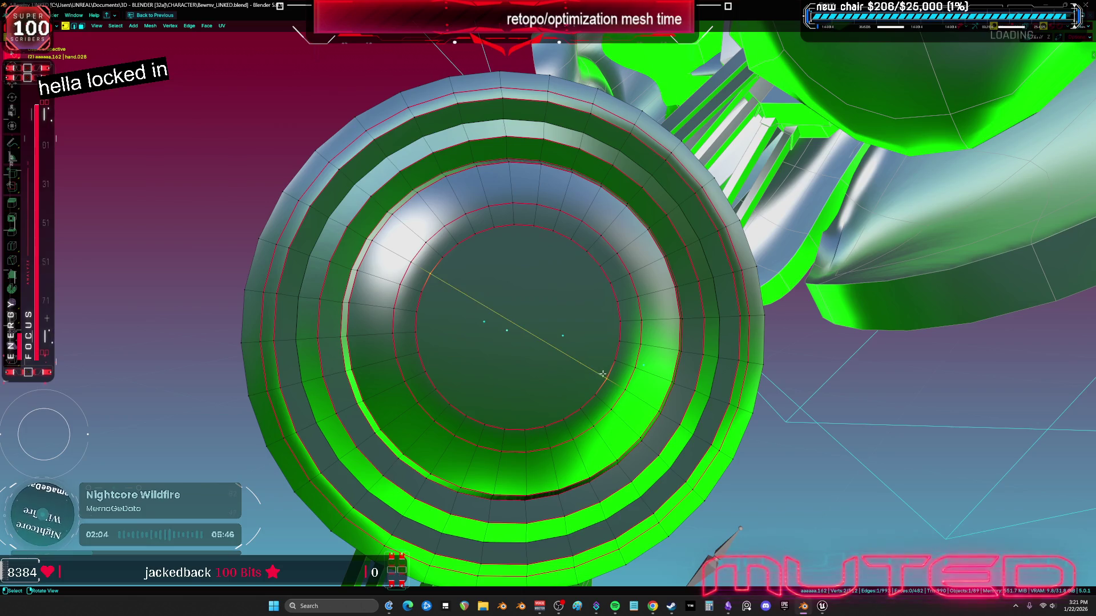
{"action": "left_click", "coordinate": [601, 373], "text": "shift"}
{"action": "scroll", "coordinate": [599, 370], "scroll_direction": "up", "scroll_amount": 1}
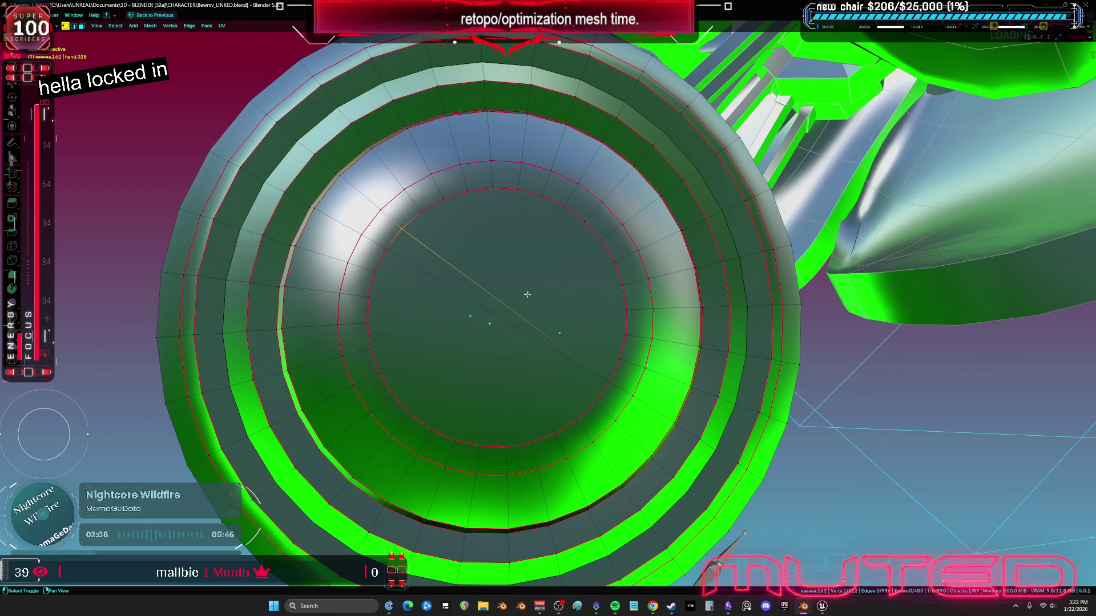
{"action": "key", "text": "j"}
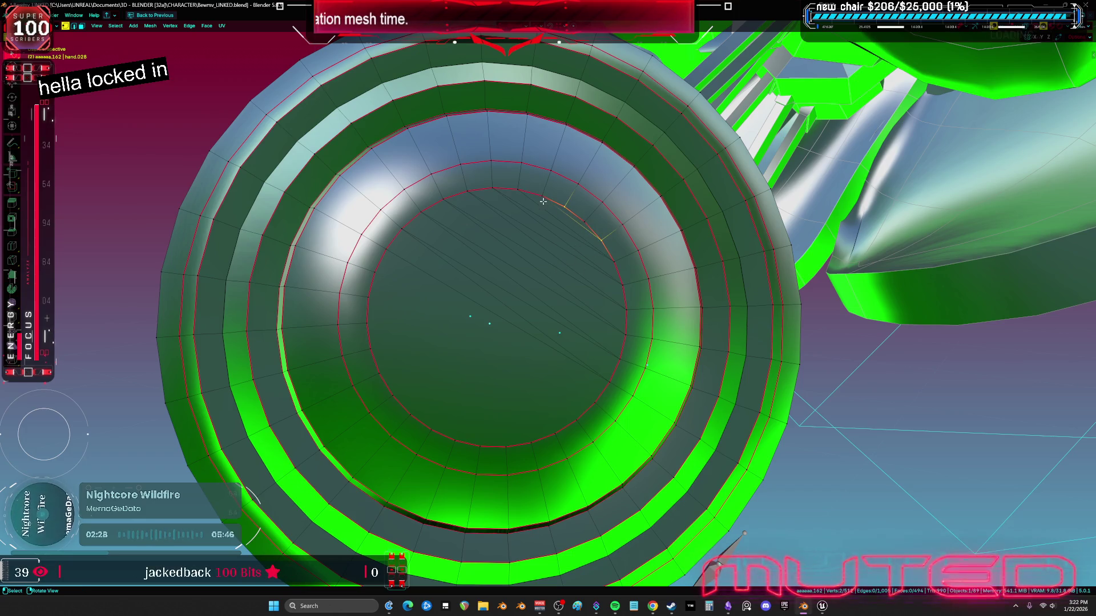
Connect another pair of rim vertices across the cap, then return to Object Mode
{"action": "key", "text": "a"}
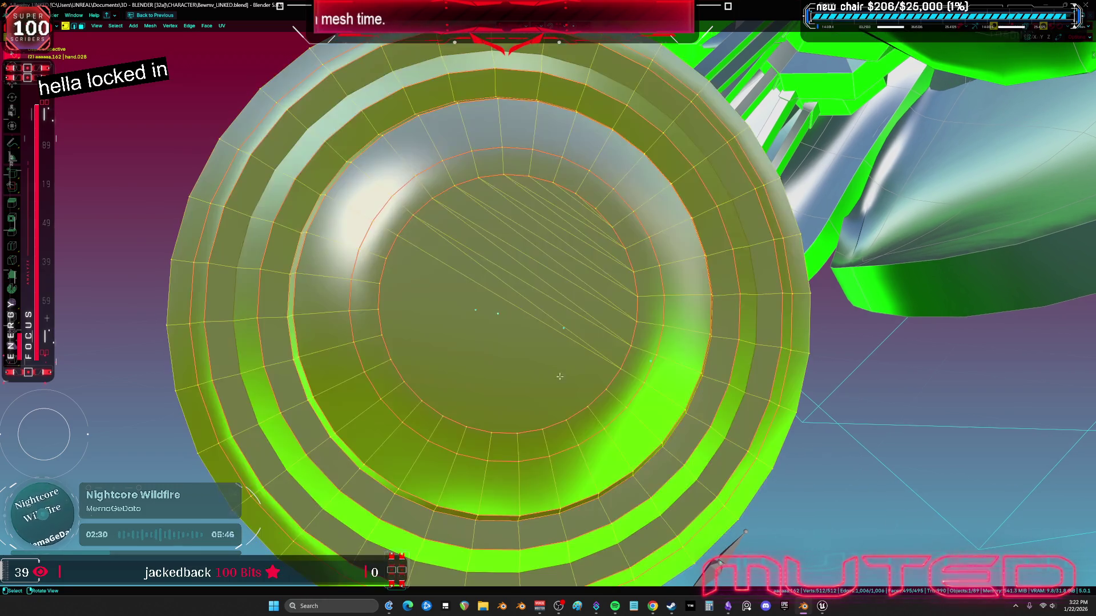
{"action": "left_click", "coordinate": [402, 242]}
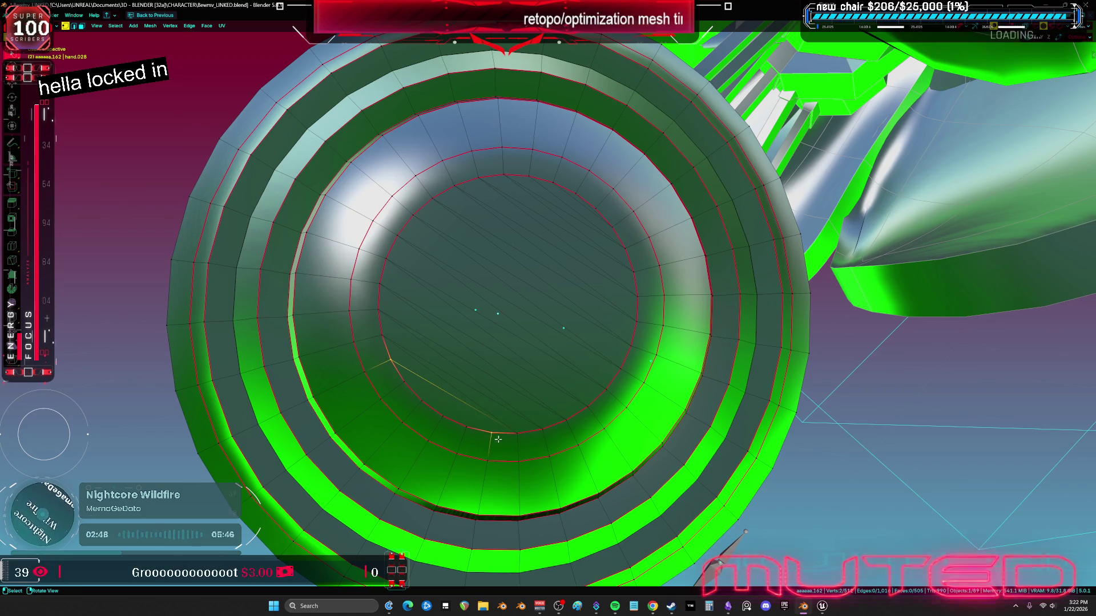
{"action": "left_click", "coordinate": [459, 425]}
{"action": "key", "text": "j"}
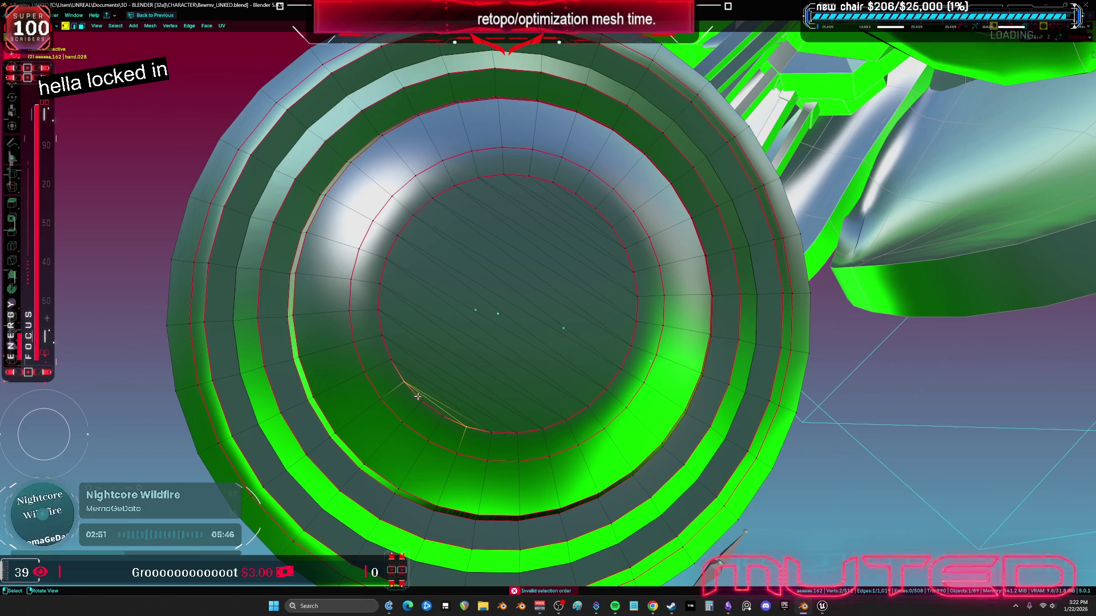
{"action": "key", "text": "a"}
{"action": "scroll", "coordinate": [585, 429], "scroll_direction": "down", "scroll_amount": 5}
{"action": "mouse_move", "coordinate": [585, 429]}
{"action": "middle_mouse_down"}
{"action": "mouse_move", "coordinate": [605, 418]}
{"action": "mouse_move", "coordinate": [517, 359]}
{"action": "mouse_move", "coordinate": [588, 372]}
{"action": "middle_mouse_up"}
{"action": "key", "text": "Tab"}
{"action": "right_click", "coordinate": [517, 360]}
Add Smooth by Angle shading to the cap and make Attribute the active mesh attribute
{"action": "left_click", "coordinate": [517, 361]}
{"action": "key", "text": "ctrl+space"}
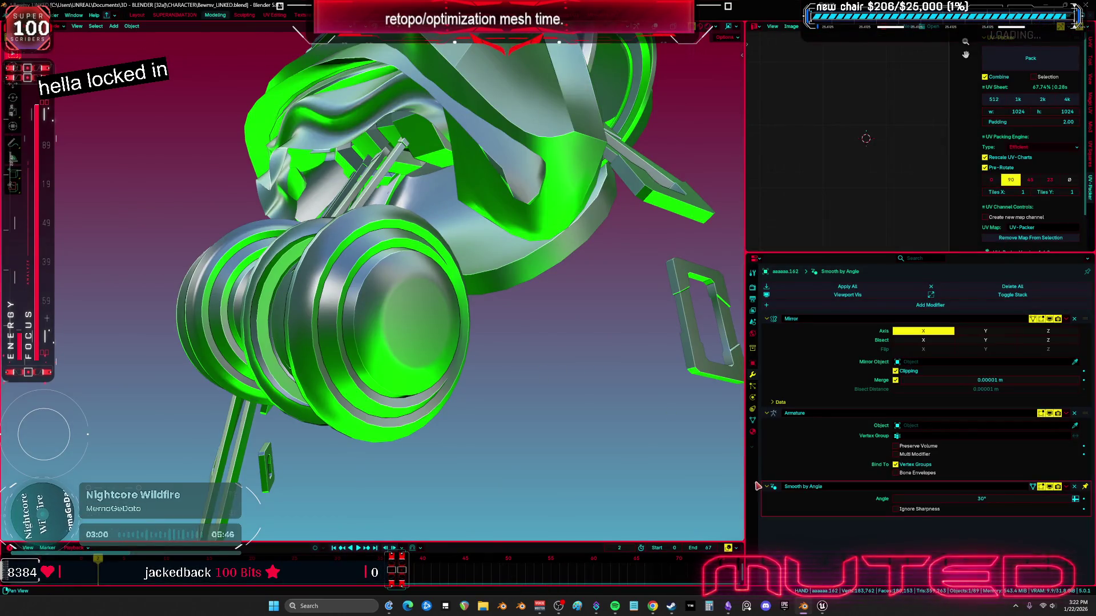
{"action": "left_click", "coordinate": [752, 420]}
{"action": "scroll", "coordinate": [805, 473], "scroll_direction": "down", "scroll_amount": 2}
{"action": "scroll", "coordinate": [816, 489], "scroll_direction": "down", "scroll_amount": 3}
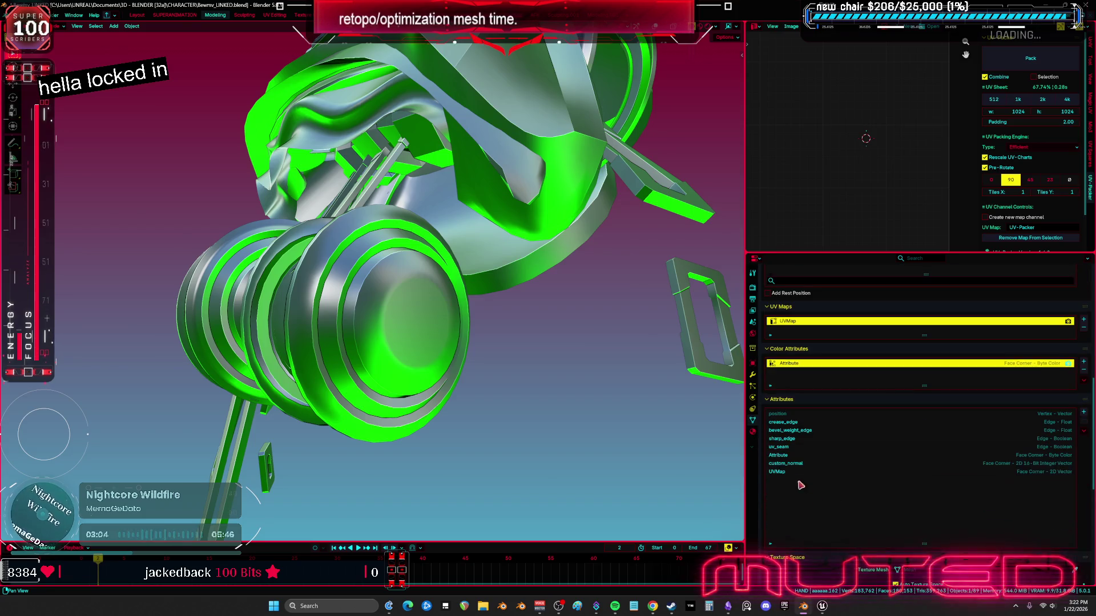
{"action": "left_click", "coordinate": [799, 454]}
{"action": "scroll", "coordinate": [428, 328], "scroll_direction": "up", "scroll_amount": 3}
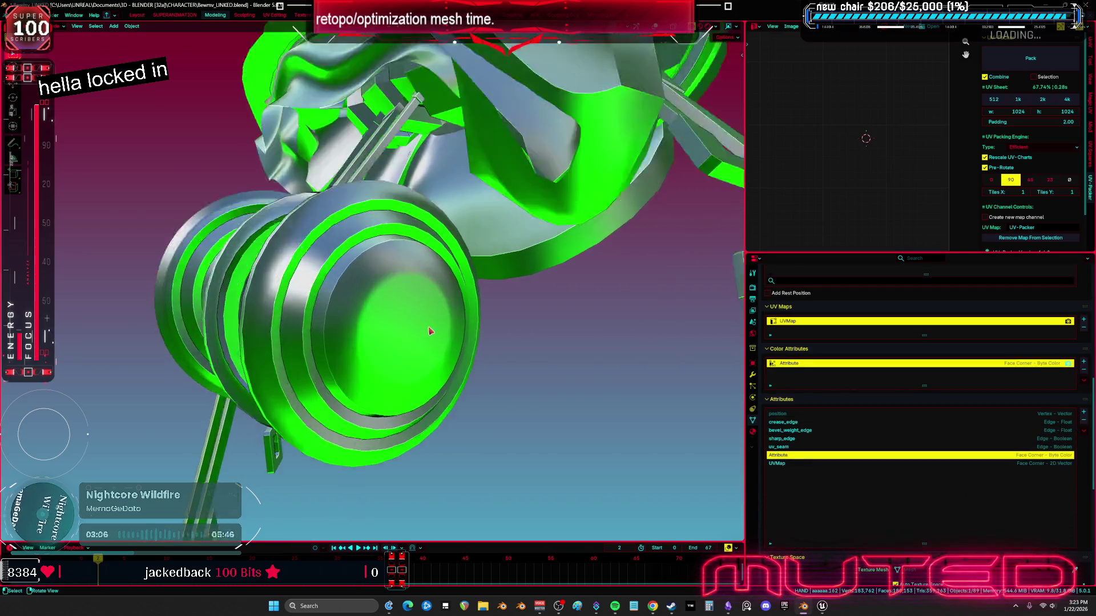
In Edit Mode, hide everything on the joint cap except its inner ring loops
{"action": "key", "text": "Tab"}
{"action": "middle_click_drag", "start_coordinate": [381, 319], "coordinate": [368, 314]}
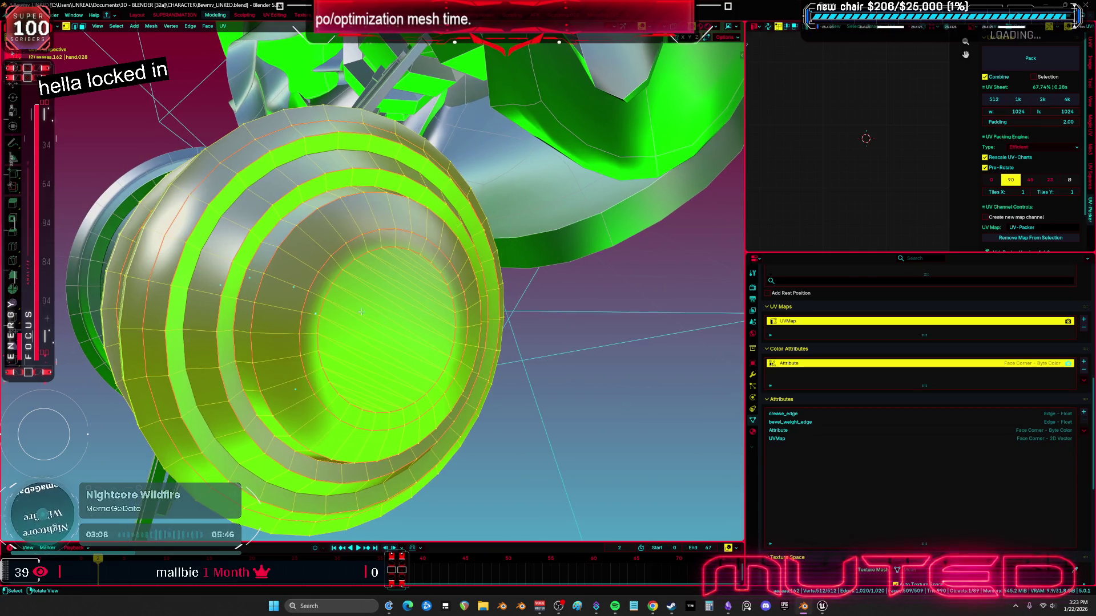
{"action": "left_click", "coordinate": [336, 266], "text": "alt"}
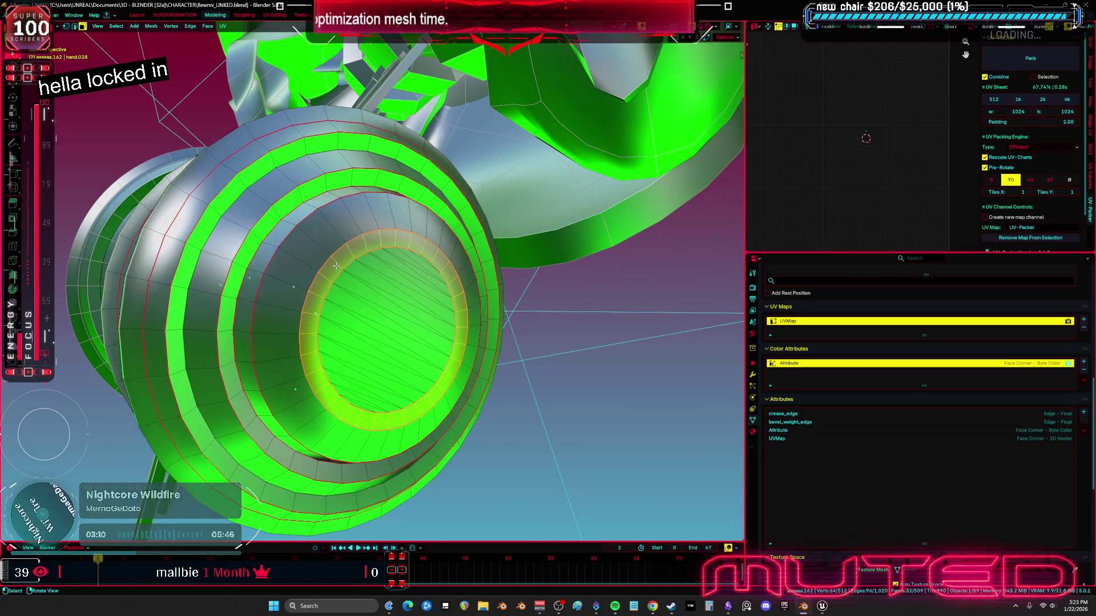
{"action": "key", "text": "ctrl+i"}
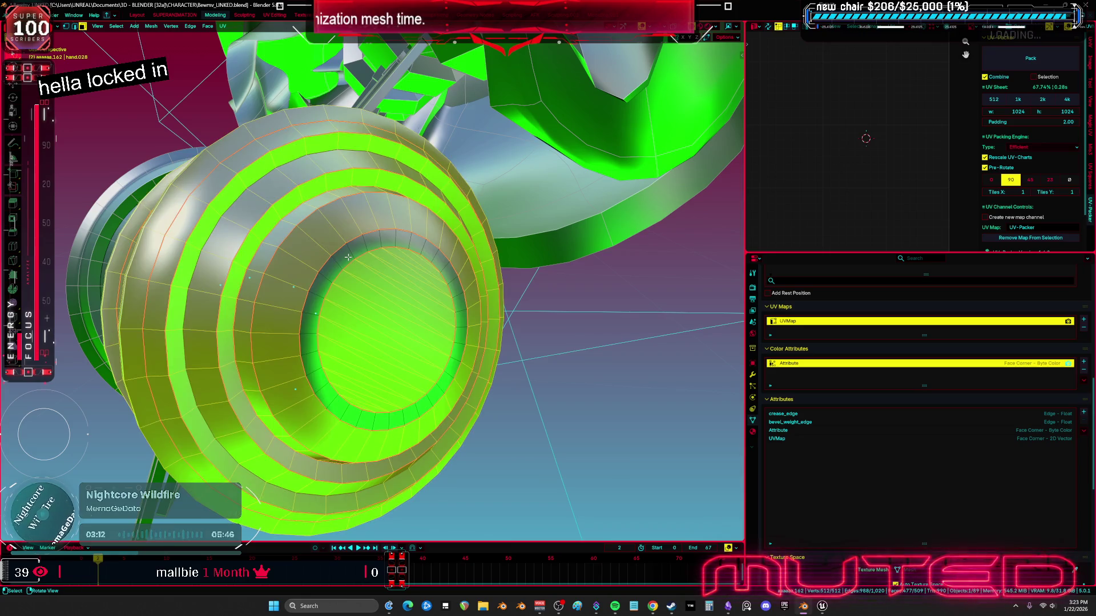
{"action": "key", "text": "h"}
Select both ring edge loops and mark them sharp
{"action": "left_click", "coordinate": [349, 260], "text": "alt"}
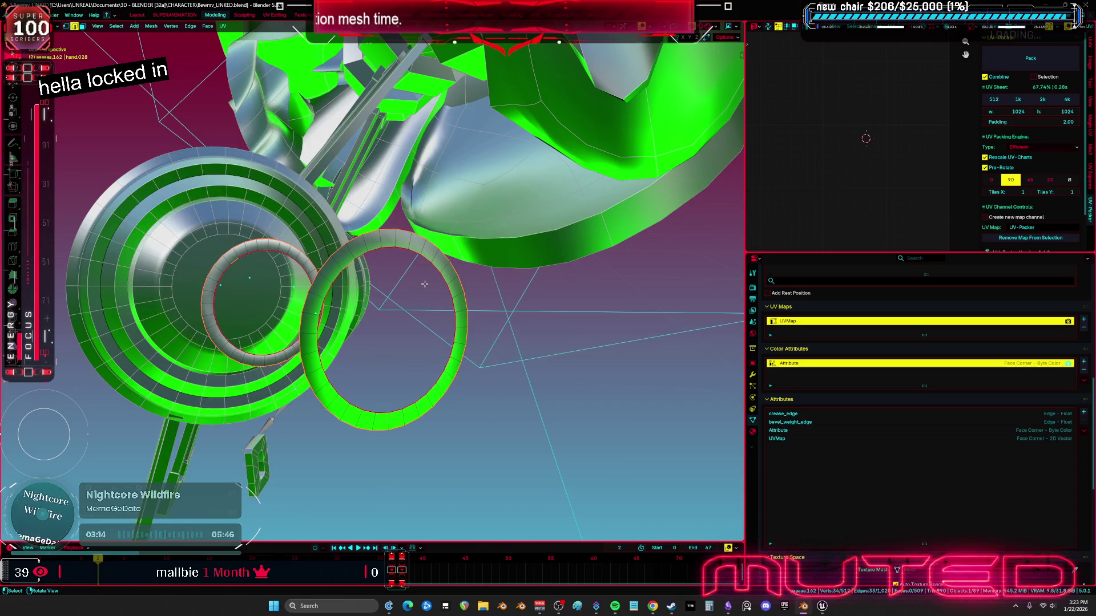
{"action": "right_click", "coordinate": [427, 255]}
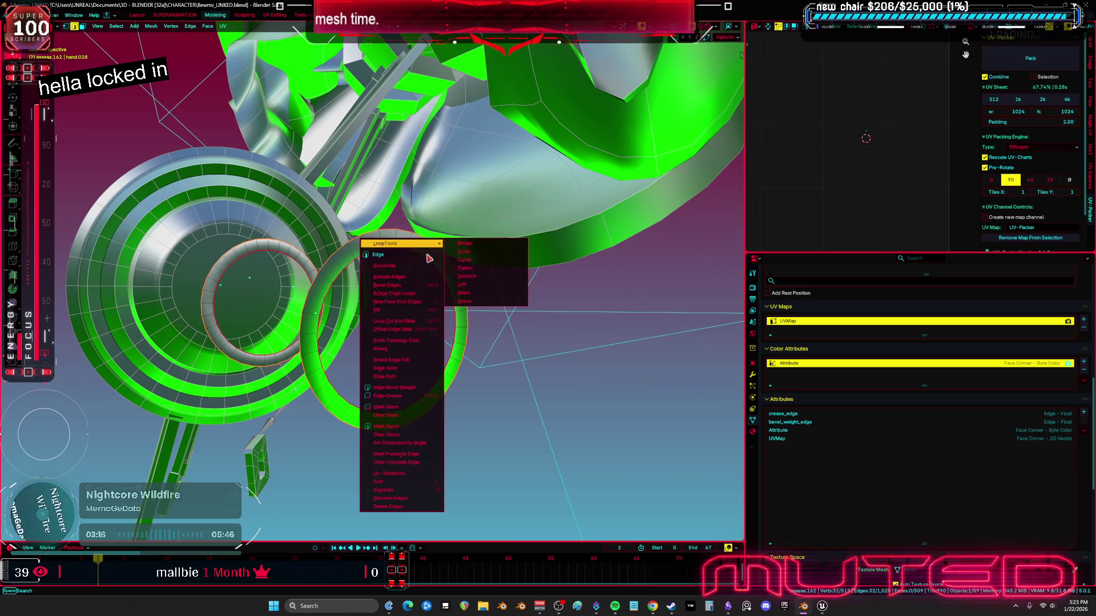
{"action": "left_click", "coordinate": [386, 240], "text": "alt+shift"}
{"action": "right_click", "coordinate": [394, 259]}
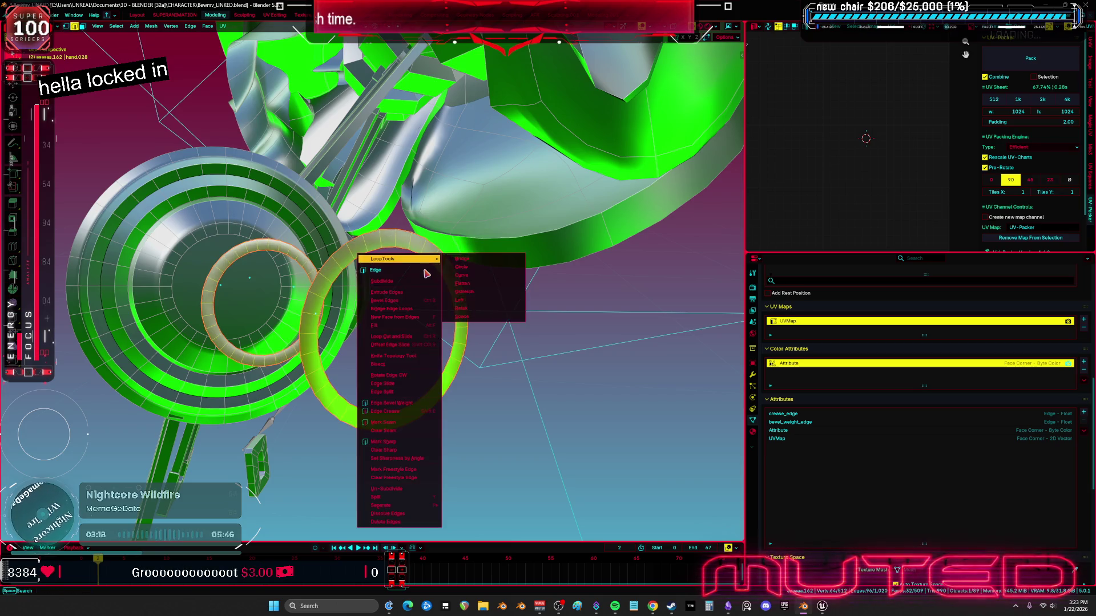
{"action": "left_click", "coordinate": [415, 442]}
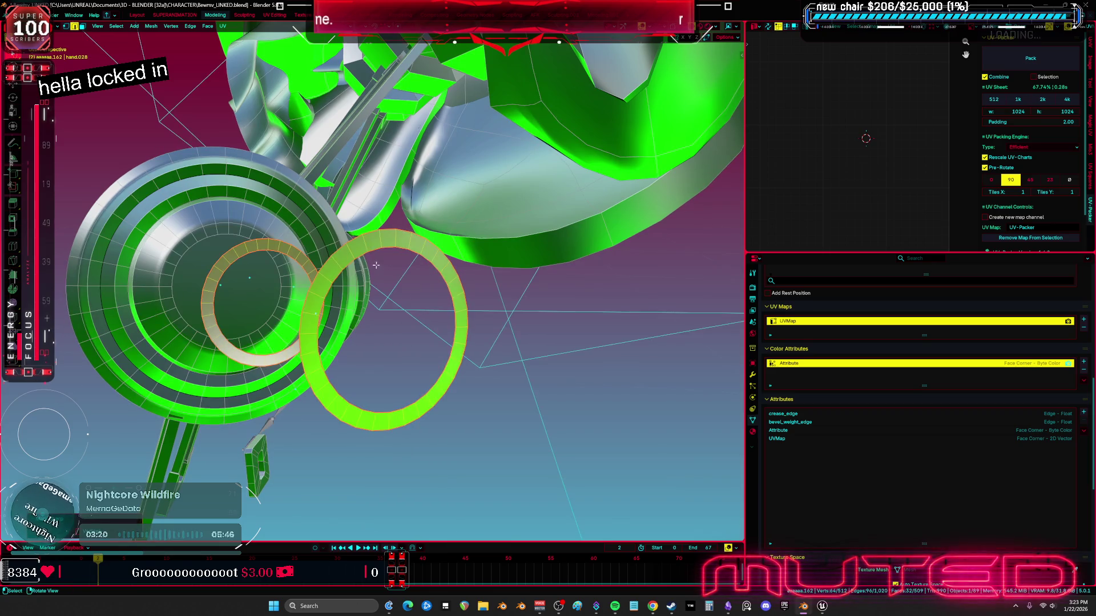
Set edge sharpness by angle, reveal the hidden faces, and return to Object Mode
{"action": "right_click", "coordinate": [471, 266]}
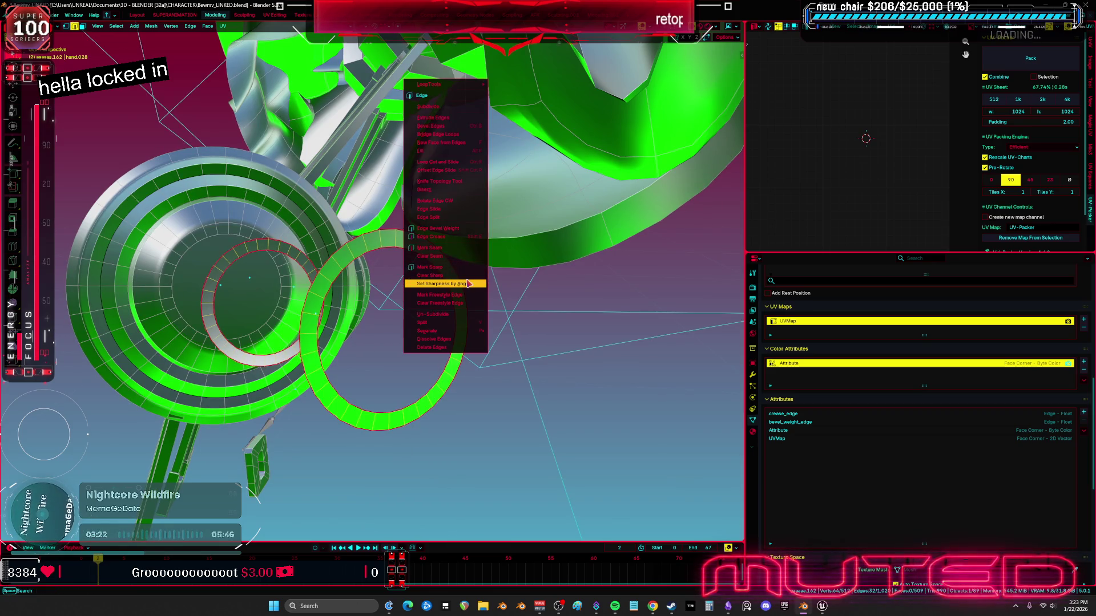
{"action": "left_click", "coordinate": [463, 278]}
{"action": "scroll", "coordinate": [463, 277], "scroll_direction": "up", "scroll_amount": 3}
{"action": "key", "text": "ctrl+l"}
{"action": "mouse_move", "coordinate": [451, 288]}
{"action": "middle_mouse_down"}
{"action": "mouse_move", "coordinate": [421, 317]}
{"action": "mouse_move", "coordinate": [574, 325]}
{"action": "middle_mouse_up"}
{"action": "key", "text": "ctrl+Tab"}
{"action": "left_click", "coordinate": [336, 301]}
{"action": "scroll", "coordinate": [399, 300], "scroll_direction": "down", "scroll_amount": 3}
{"action": "scroll", "coordinate": [441, 296], "scroll_direction": "up", "scroll_amount": 3}
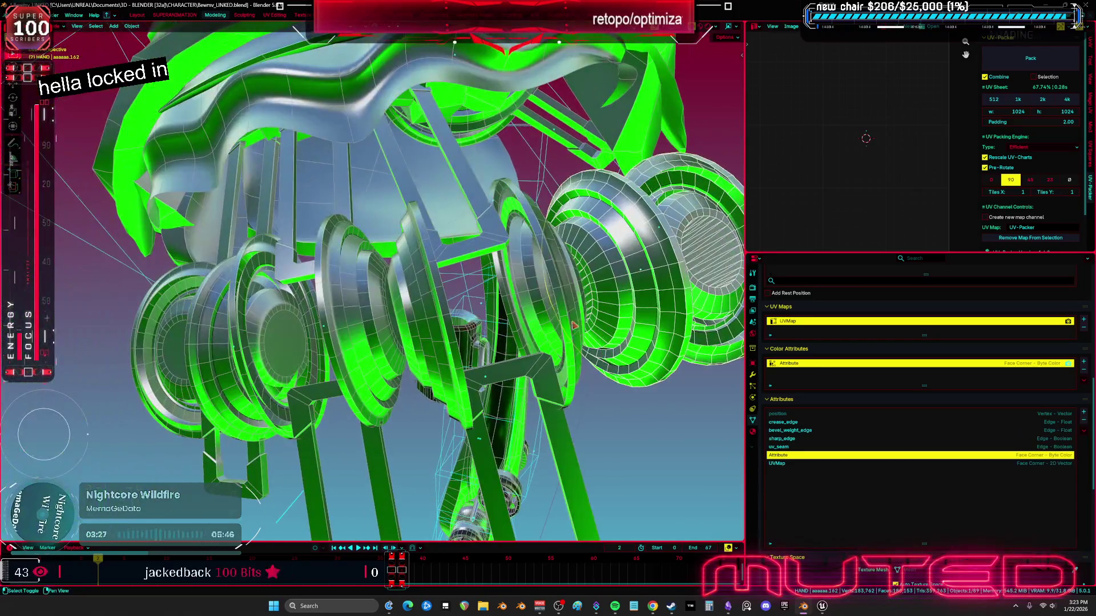
Show the cap's modifier stack and delete its Armature modifier
{"action": "left_click", "coordinate": [752, 374]}
{"action": "middle_click_drag", "start_coordinate": [713, 365], "coordinate": [559, 339]}
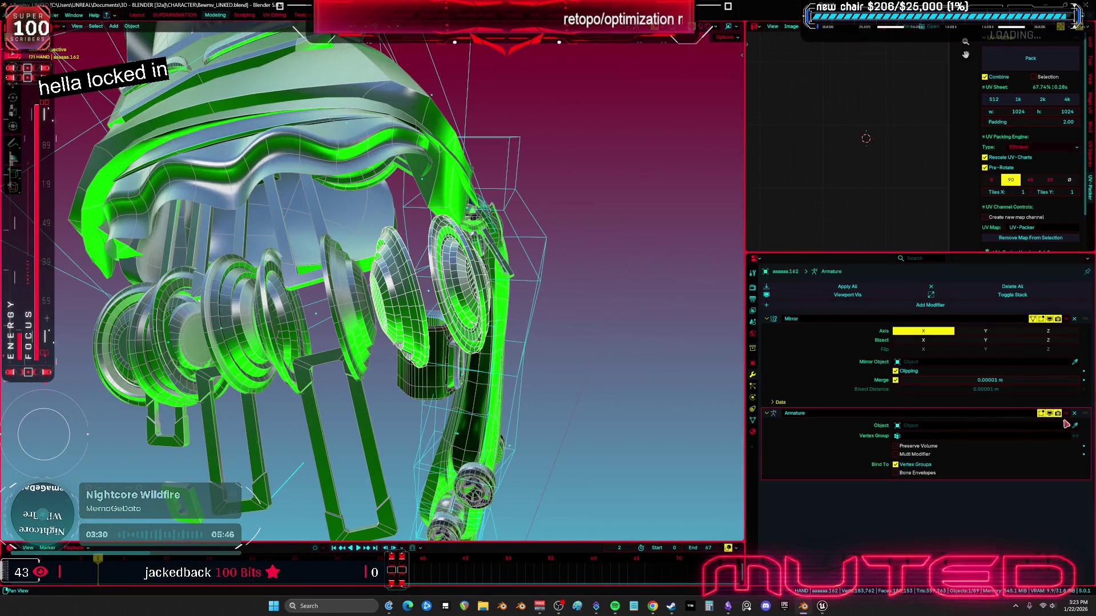
{"action": "key", "text": "ctrl+x"}
{"action": "middle_click_drag", "start_coordinate": [656, 354], "coordinate": [507, 304]}
Select the other joint caps and link their object data to the first cap
{"action": "left_click", "coordinate": [176, 336]}
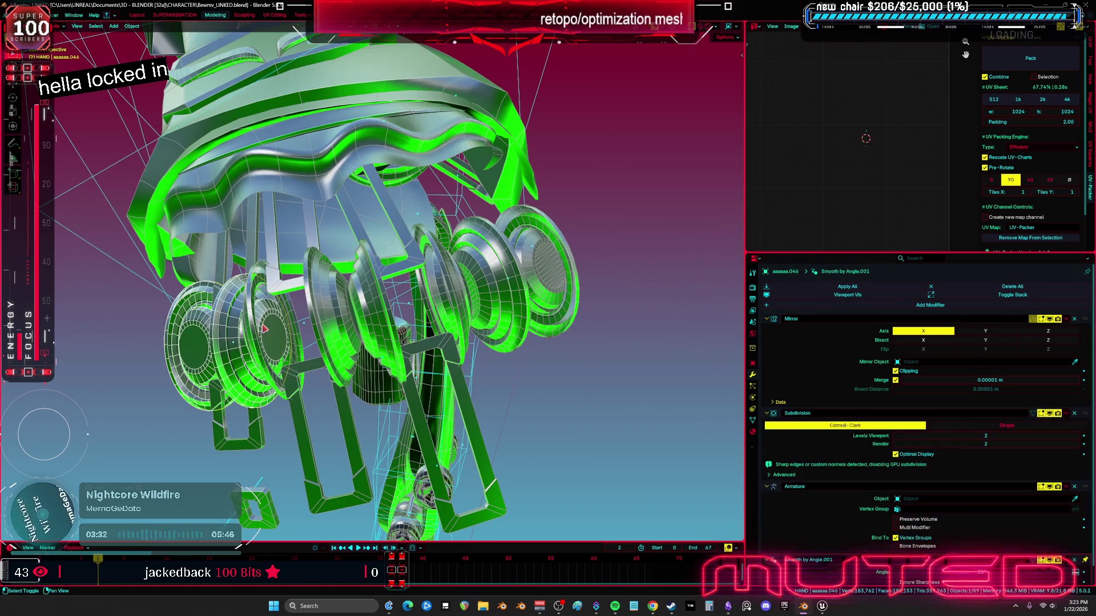
{"action": "middle_click_drag", "start_coordinate": [175, 336], "coordinate": [318, 324]}
{"action": "left_click", "coordinate": [318, 325]}
{"action": "mouse_move", "coordinate": [496, 290]}
{"action": "middle_mouse_down"}
{"action": "mouse_move", "coordinate": [443, 322]}
{"action": "mouse_move", "coordinate": [494, 242]}
{"action": "mouse_move", "coordinate": [404, 243]}
{"action": "mouse_move", "coordinate": [342, 171]}
{"action": "mouse_move", "coordinate": [239, 91]}
{"action": "middle_mouse_up"}
{"action": "left_click", "coordinate": [404, 243]}
{"action": "left_click", "coordinate": [404, 244]}
{"action": "left_click", "coordinate": [186, 46]}
{"action": "left_click", "coordinate": [132, 26]}
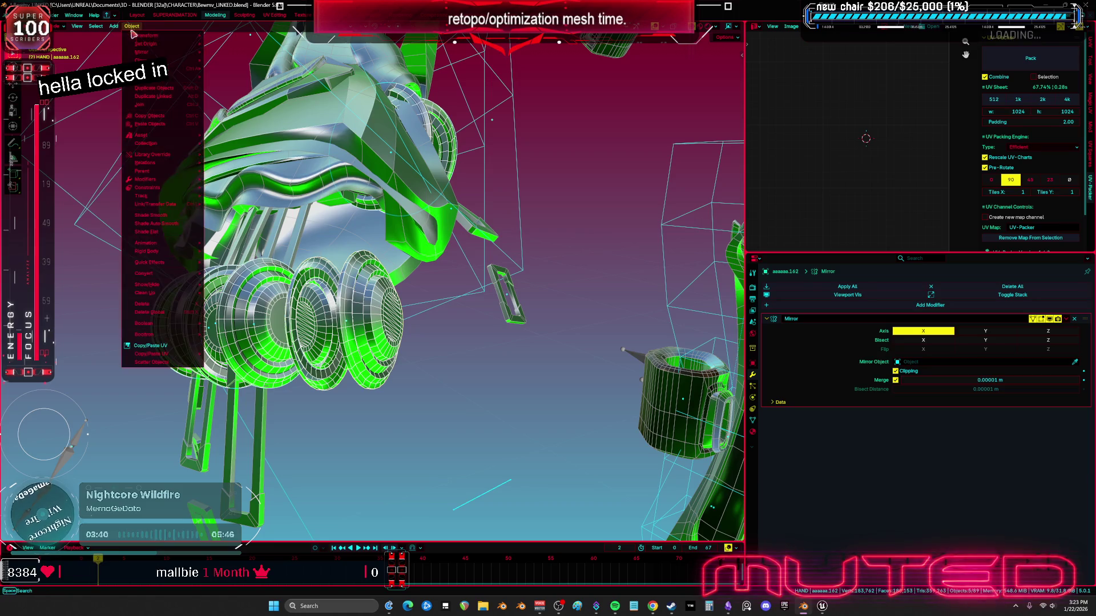
{"action": "mouse_move", "coordinate": [165, 204]}
{"action": "left_click", "coordinate": [239, 215]}
{"action": "middle_click_drag", "start_coordinate": [240, 214], "coordinate": [236, 358]}
Delete Subdivision, Armature and Smooth by Angle from the left joint cap and the next cap
{"action": "left_click", "coordinate": [236, 358]}
{"action": "left_click", "coordinate": [237, 359]}
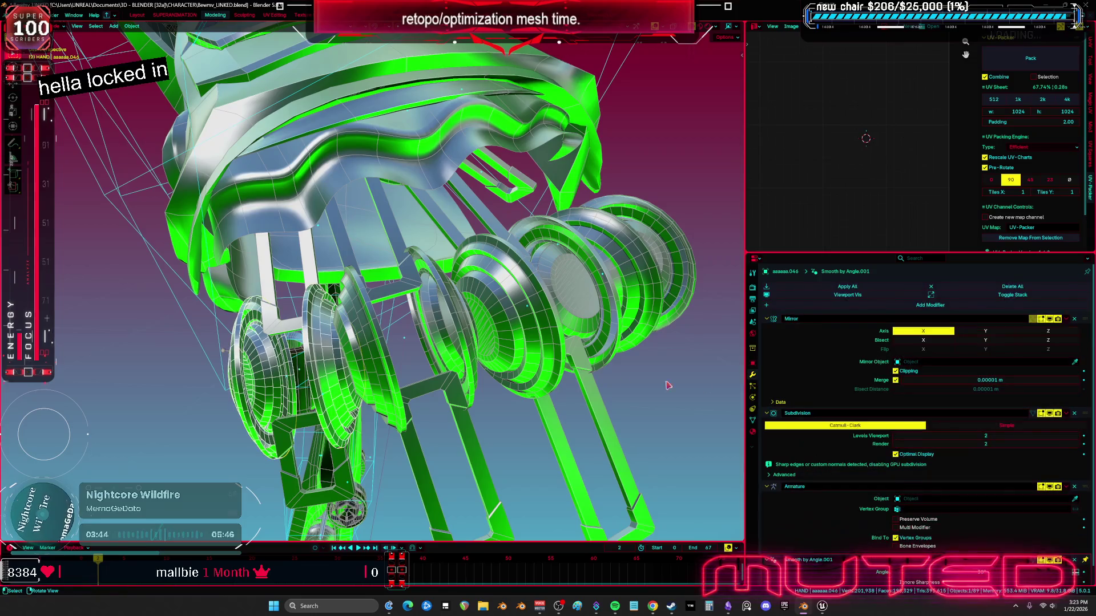
{"action": "left_click", "coordinate": [1075, 413]}
{"action": "left_click", "coordinate": [1074, 413]}
{"action": "left_click", "coordinate": [1074, 413]}
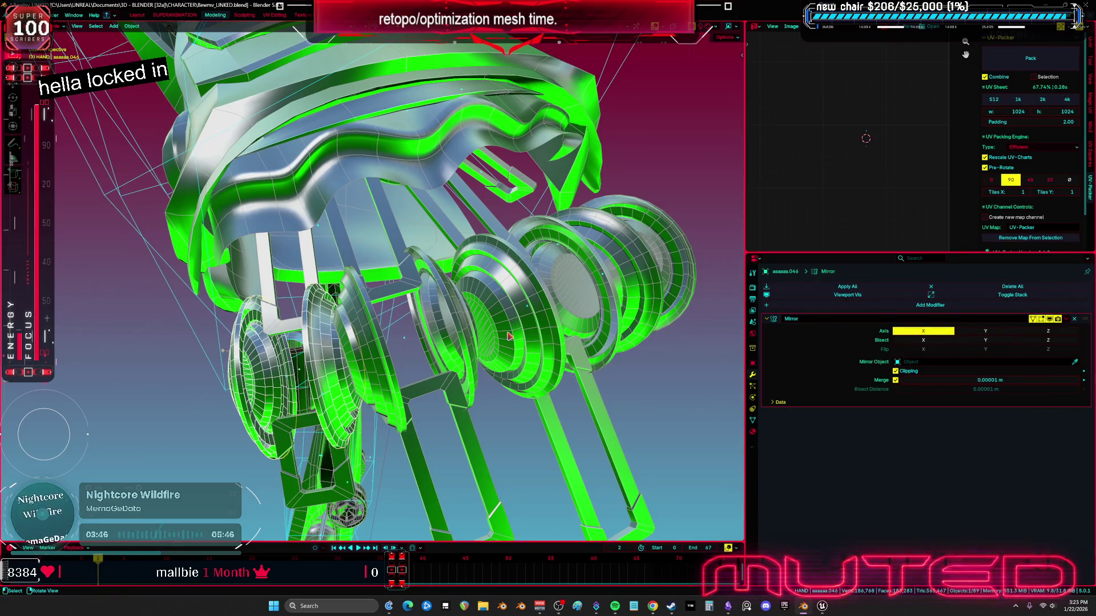
{"action": "left_click", "coordinate": [360, 346]}
{"action": "left_click", "coordinate": [1075, 413]}
{"action": "left_click", "coordinate": [1075, 413]}
{"action": "left_click", "coordinate": [1075, 413]}
Strip the extra modifiers from the remaining joint disc and last cap, leaving only Mirror
{"action": "left_click", "coordinate": [512, 338]}
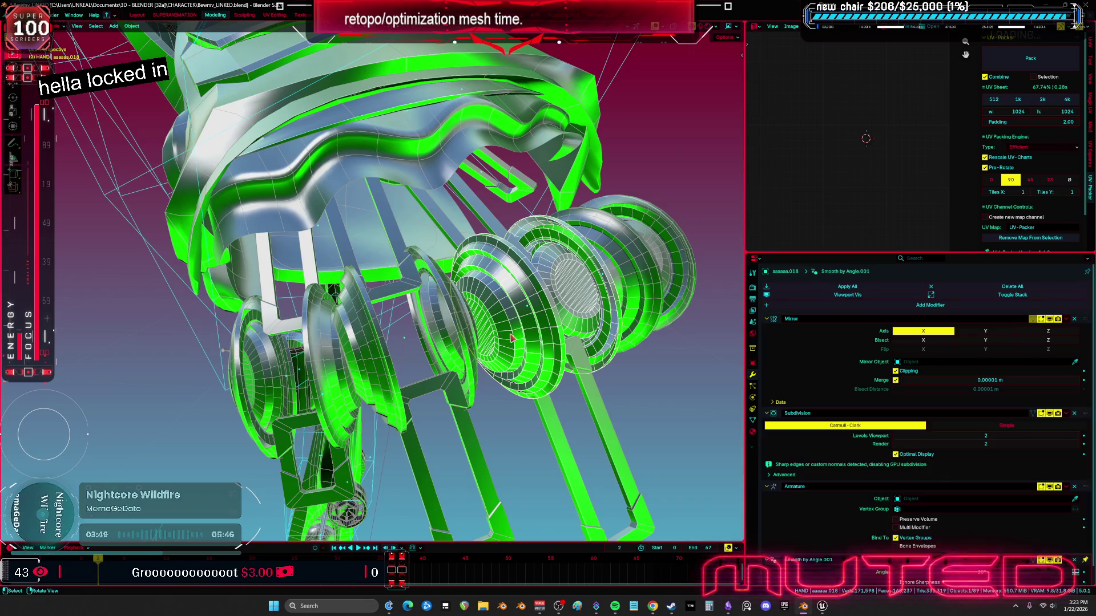
{"action": "left_click", "coordinate": [1074, 413]}
{"action": "left_click", "coordinate": [1075, 413]}
{"action": "left_click", "coordinate": [1074, 413]}
{"action": "mouse_move", "coordinate": [514, 286]}
{"action": "middle_mouse_down"}
{"action": "mouse_move", "coordinate": [422, 361]}
{"action": "mouse_move", "coordinate": [366, 330]}
{"action": "middle_mouse_up"}
{"action": "left_click", "coordinate": [400, 345]}
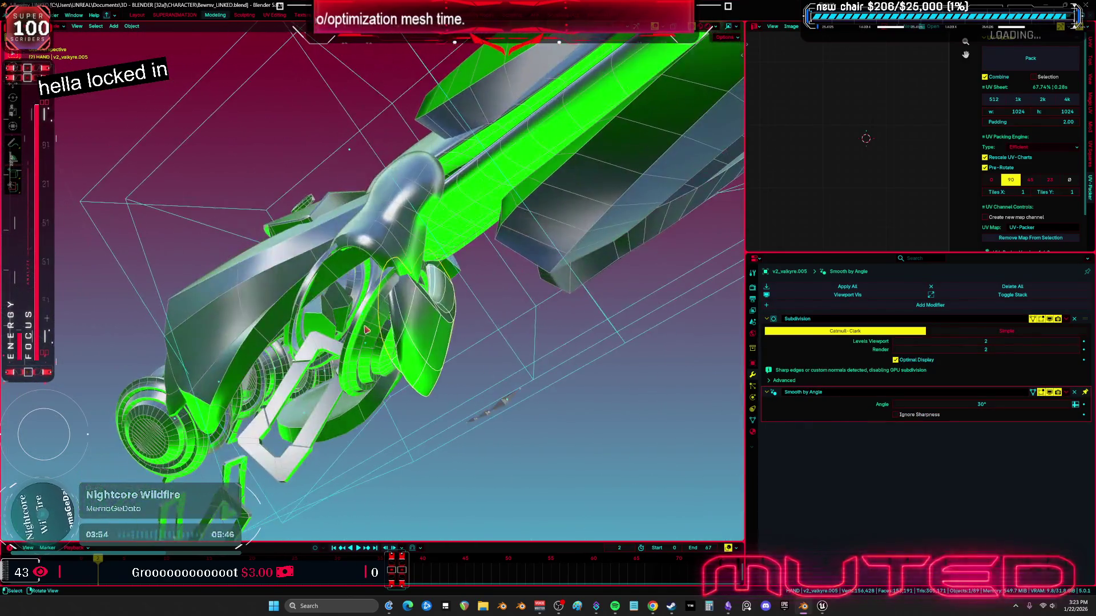
{"action": "left_click", "coordinate": [367, 329]}
{"action": "left_click", "coordinate": [1074, 413]}
{"action": "left_click", "coordinate": [1075, 413]}
{"action": "left_click", "coordinate": [1075, 413]}
{"action": "mouse_move", "coordinate": [456, 343]}
{"action": "middle_mouse_down"}
{"action": "mouse_move", "coordinate": [424, 340]}
{"action": "mouse_move", "coordinate": [514, 290]}
{"action": "mouse_move", "coordinate": [492, 296]}
{"action": "middle_mouse_up"}
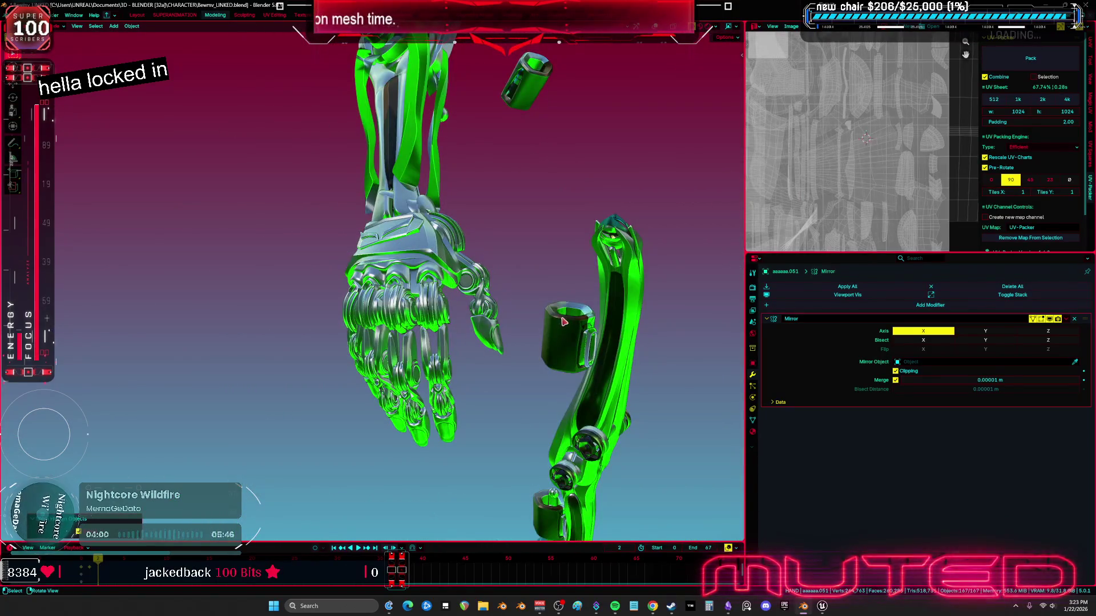
Isolate the arm and hand in local view and save Bewmv_LINKED.blend
{"action": "key", "text": "KP_Divide"}
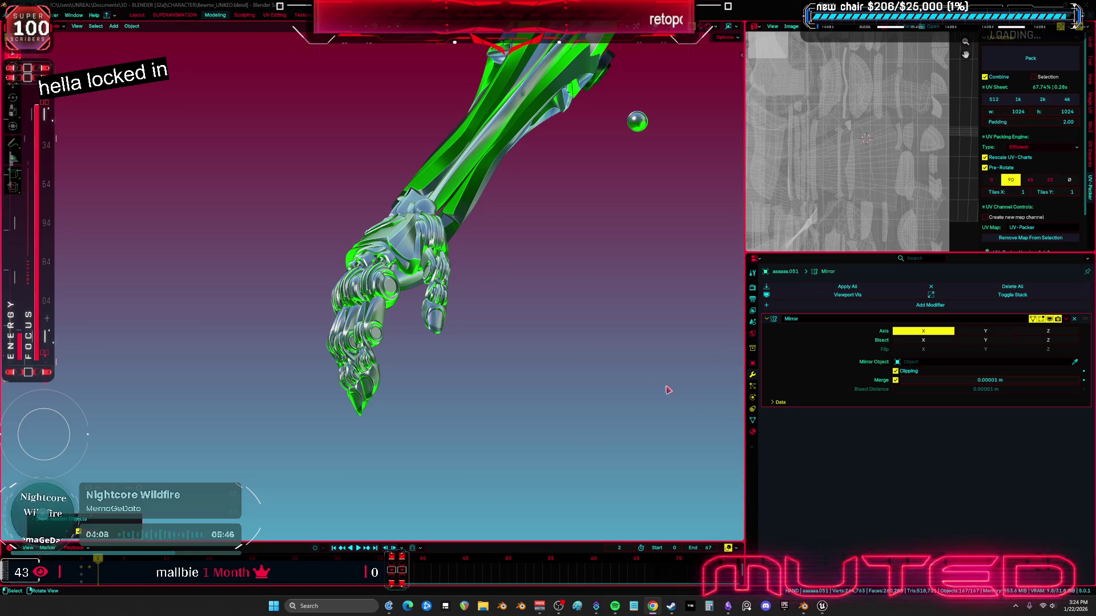
{"action": "middle_click_drag", "start_coordinate": [513, 368], "coordinate": [545, 350]}
{"action": "key", "text": "ctrl+s"}
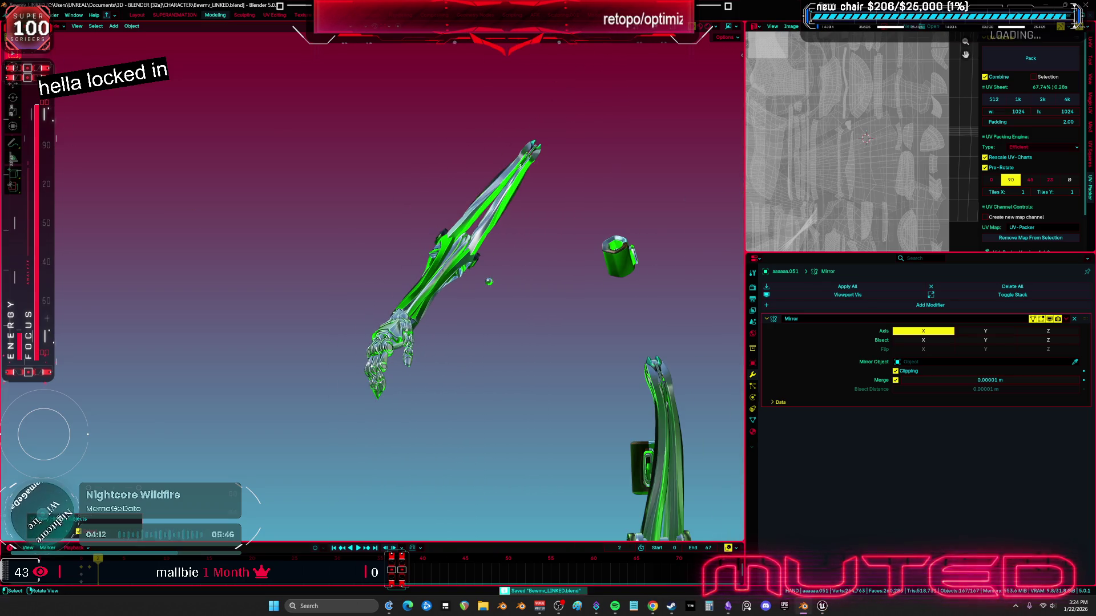
Open BewmVretopo.blend from the recent files list
{"action": "mouse_move", "coordinate": [79, 41]}
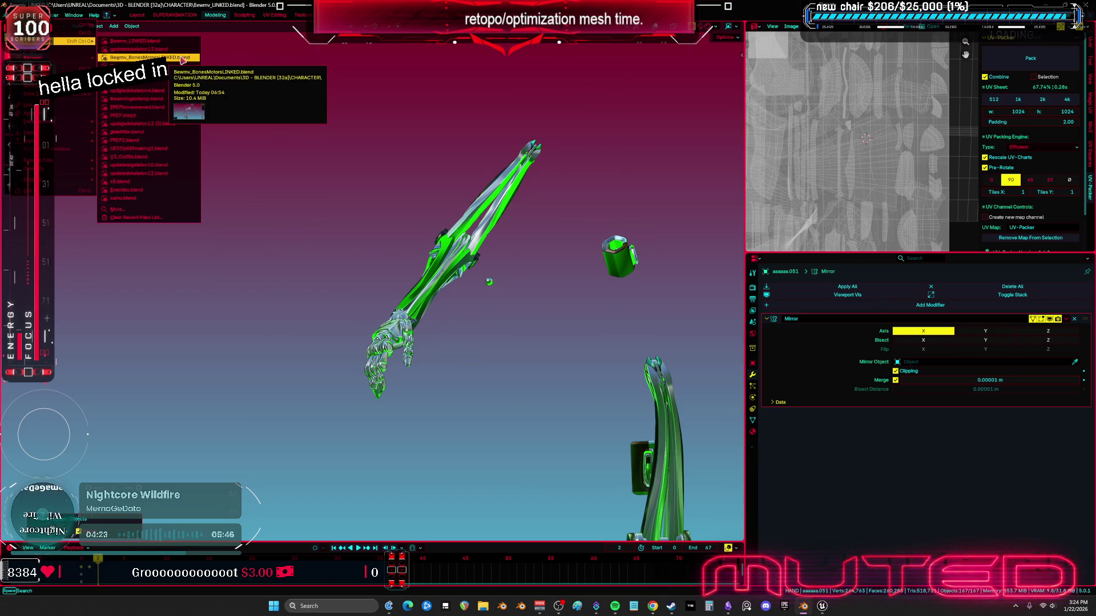
{"action": "left_click", "coordinate": [151, 66]}
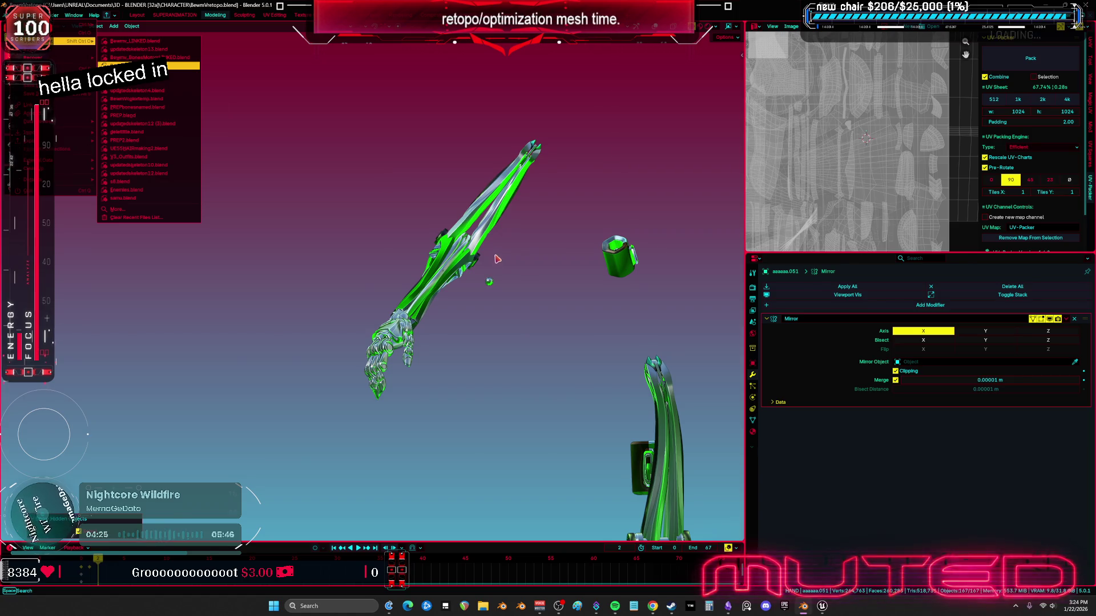
{"action": "scroll", "coordinate": [537, 392], "scroll_direction": "up", "scroll_amount": 3}
{"action": "mouse_move", "coordinate": [536, 392]}
{"action": "middle_mouse_down"}
{"action": "mouse_move", "coordinate": [359, 311]}
{"action": "mouse_move", "coordinate": [434, 320]}
{"action": "mouse_move", "coordinate": [570, 371]}
{"action": "middle_mouse_up"}
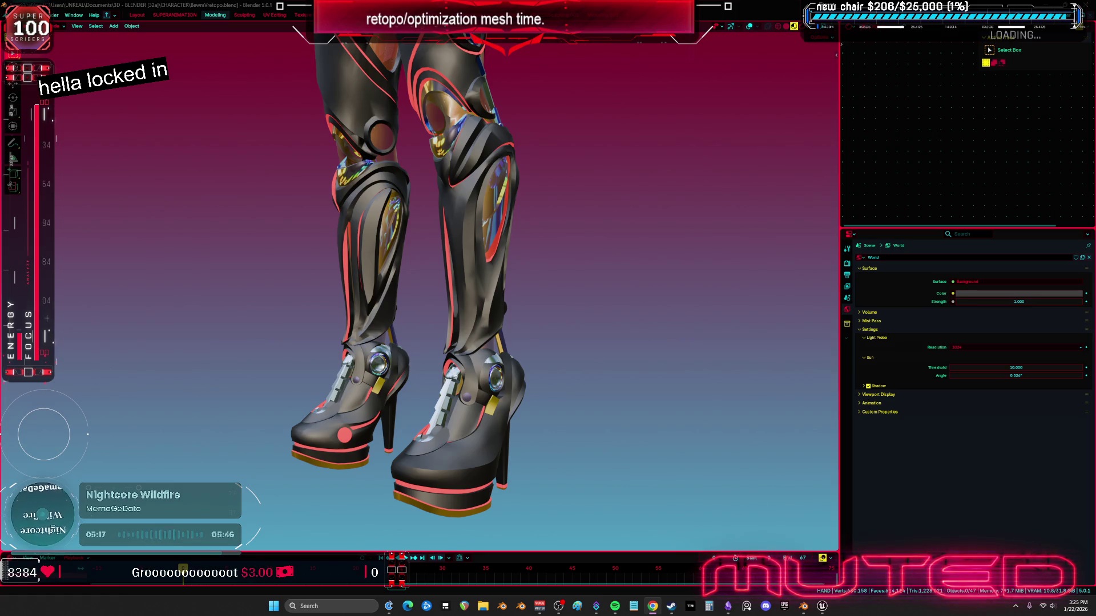
{"action": "middle_click_drag", "start_coordinate": [64, 342], "coordinate": [63, 370]}
Reveal the hidden bones and head with Alt+H and orbit from the torso toward the hand
{"action": "mouse_move", "coordinate": [384, 243]}
{"action": "middle_mouse_down"}
{"action": "mouse_move", "coordinate": [468, 268]}
{"action": "mouse_move", "coordinate": [482, 239]}
{"action": "middle_mouse_up"}
{"action": "key", "text": "alt+h"}
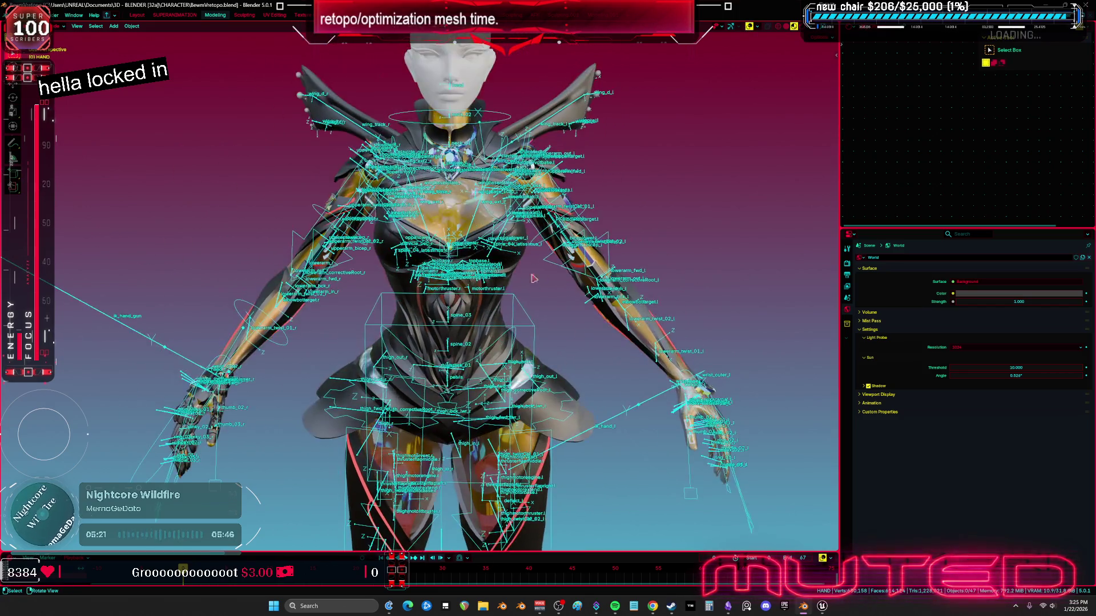
{"action": "mouse_move", "coordinate": [516, 288]}
{"action": "middle_mouse_down"}
{"action": "mouse_move", "coordinate": [296, 251]}
{"action": "mouse_move", "coordinate": [396, 304]}
{"action": "mouse_move", "coordinate": [258, 340]}
{"action": "mouse_move", "coordinate": [471, 317]}
{"action": "mouse_move", "coordinate": [477, 265]}
{"action": "middle_mouse_up"}
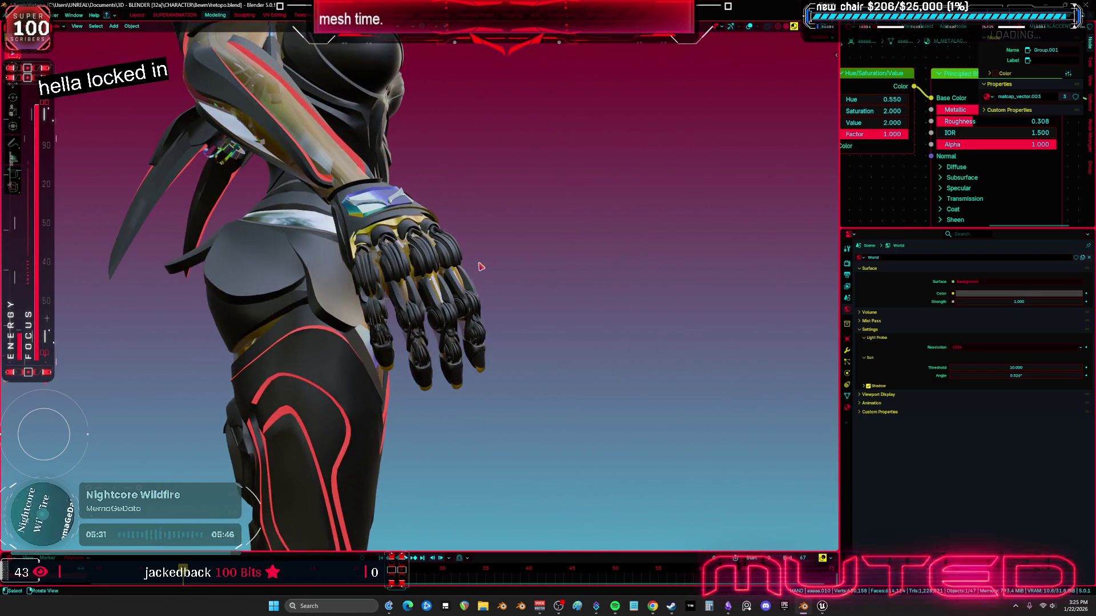